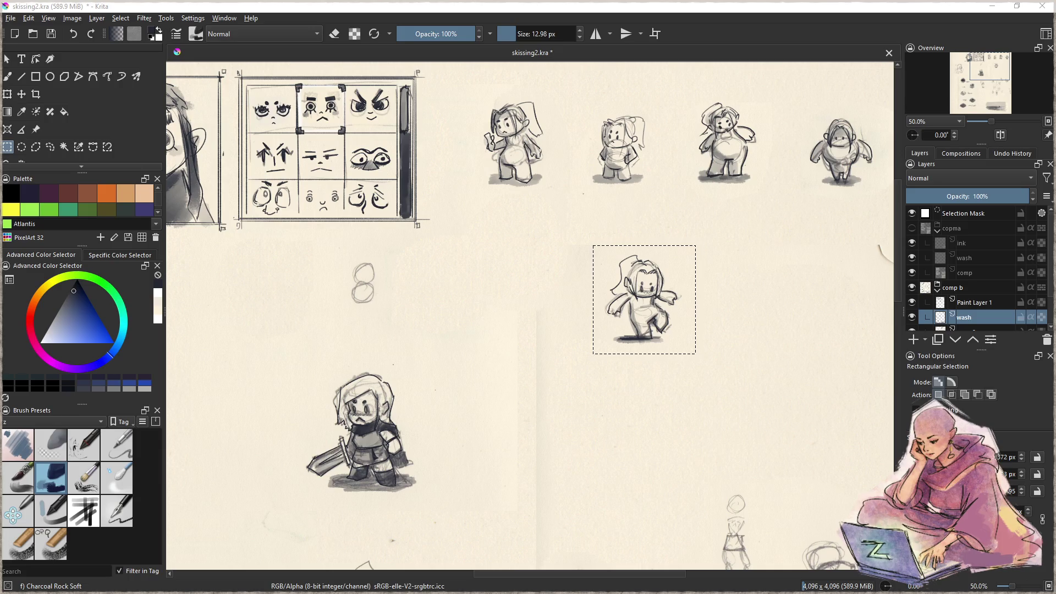
Step: Save the Krita sketch file and switch to the noendra layout in Affinity Publisher
drag(393, 408, 483, 407)
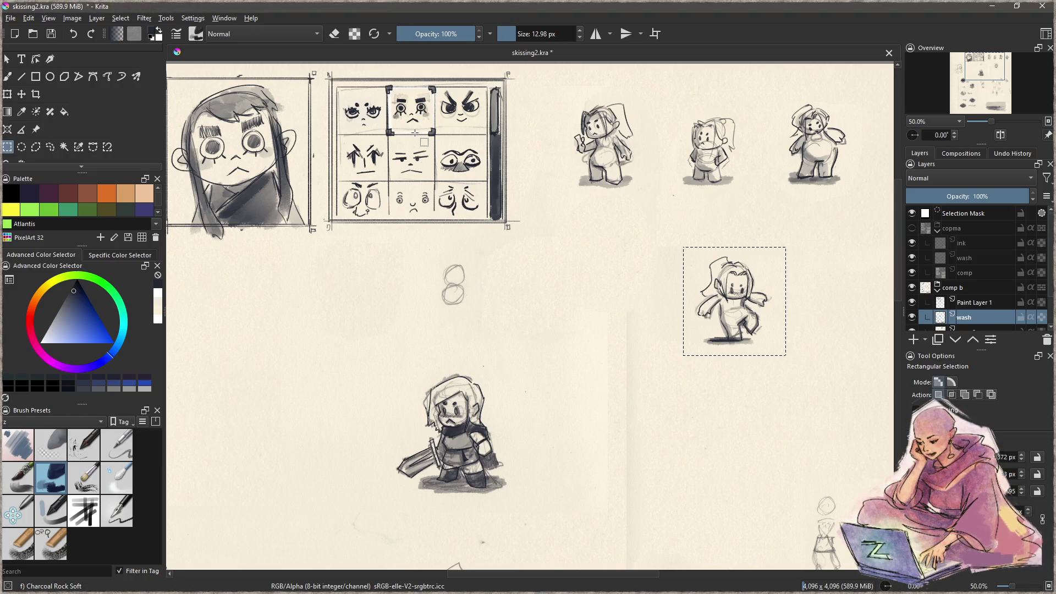
key(ctrl+s)
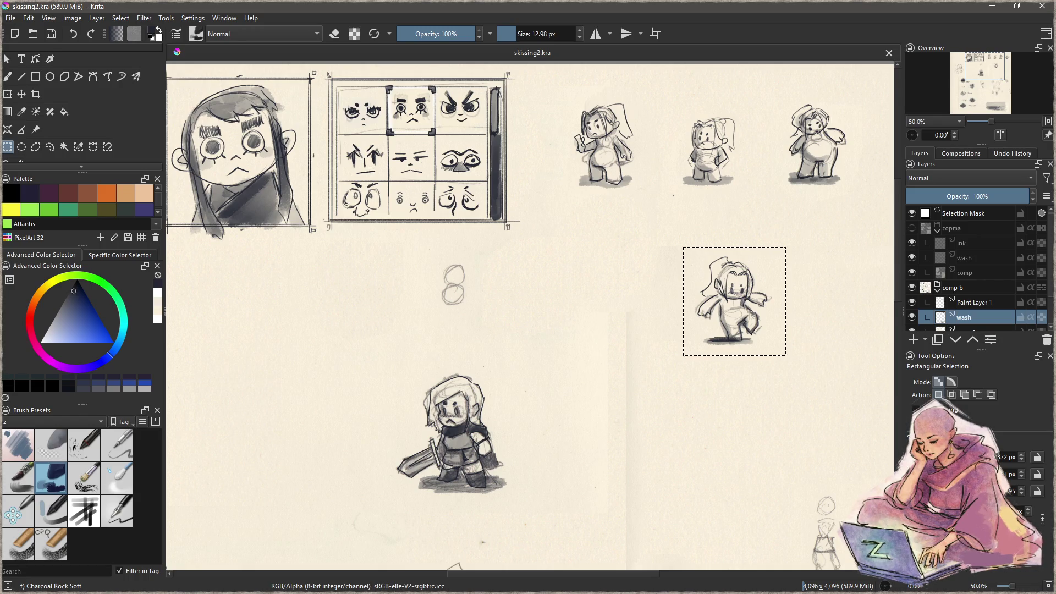
key(alt+Tab)
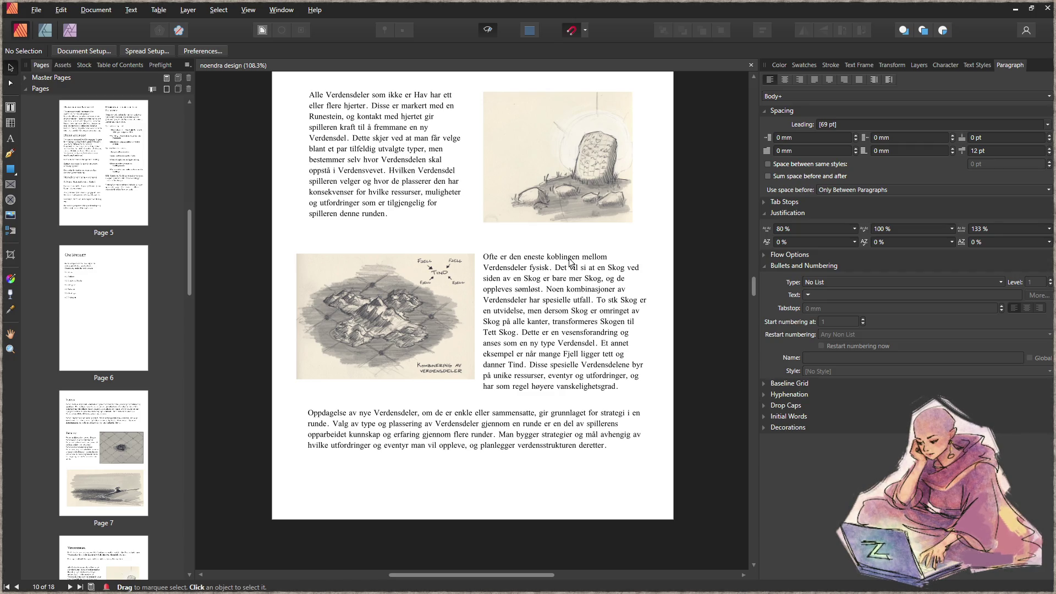
scroll(664, 272, down, 1)
scroll(664, 272, down, 1)
scroll(658, 272, down, 1)
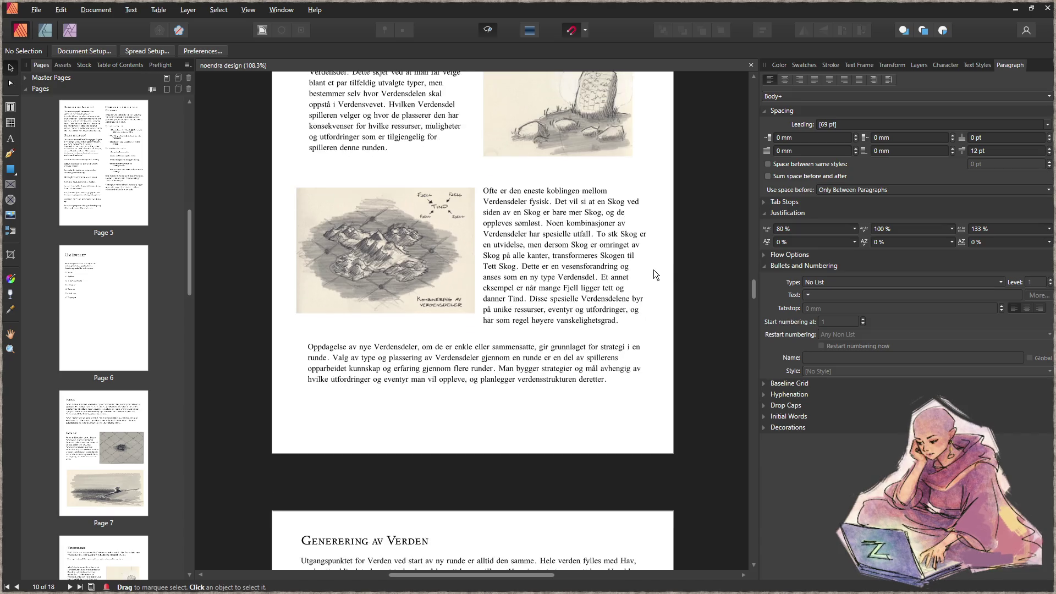
scroll(654, 269, down, 1)
scroll(647, 271, down, 2)
scroll(646, 270, down, 2)
scroll(639, 271, down, 2)
scroll(636, 271, down, 2)
scroll(636, 273, down, 2)
scroll(635, 273, down, 2)
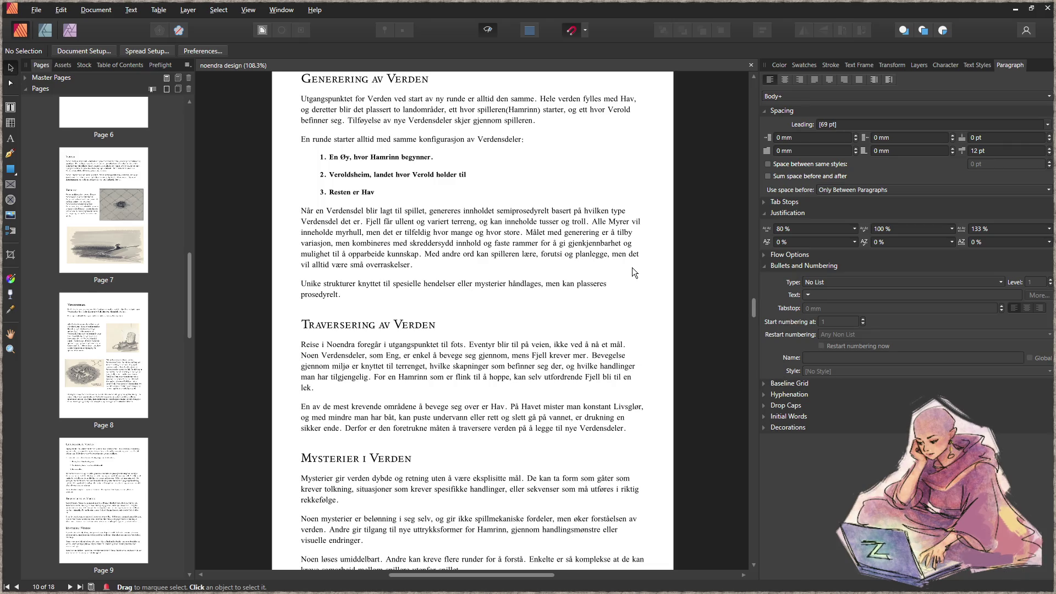
scroll(613, 253, down, 4)
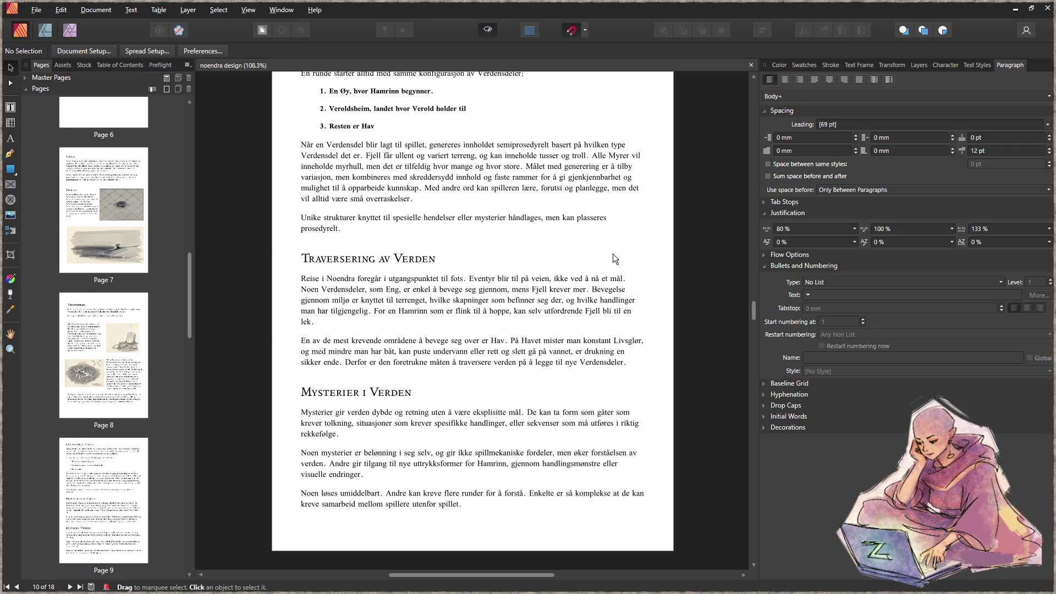
scroll(625, 253, down, 2)
scroll(625, 253, down, 2)
scroll(625, 253, down, 4)
scroll(623, 253, down, 2)
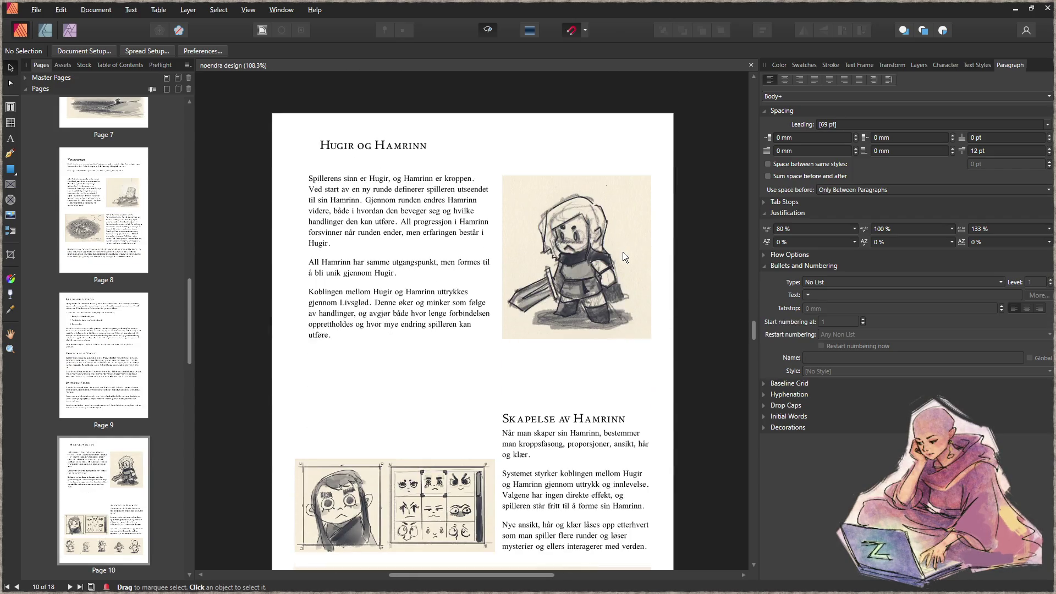
scroll(623, 253, down, 1)
scroll(622, 253, down, 1)
scroll(620, 252, down, 2)
scroll(621, 252, down, 2)
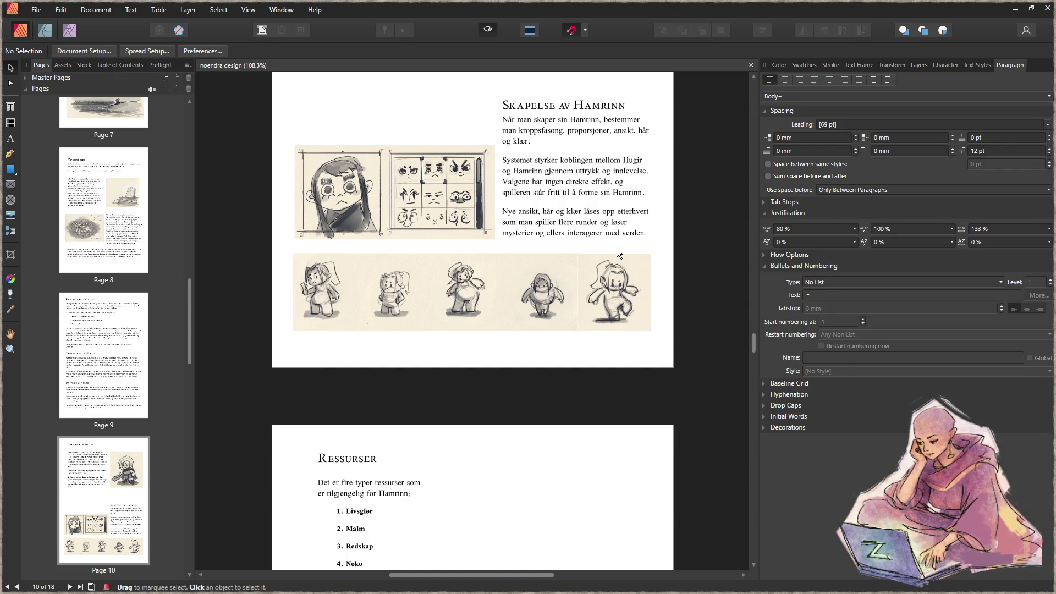
scroll(617, 250, down, 2)
scroll(617, 251, down, 3)
scroll(617, 250, down, 2)
scroll(617, 250, down, 1)
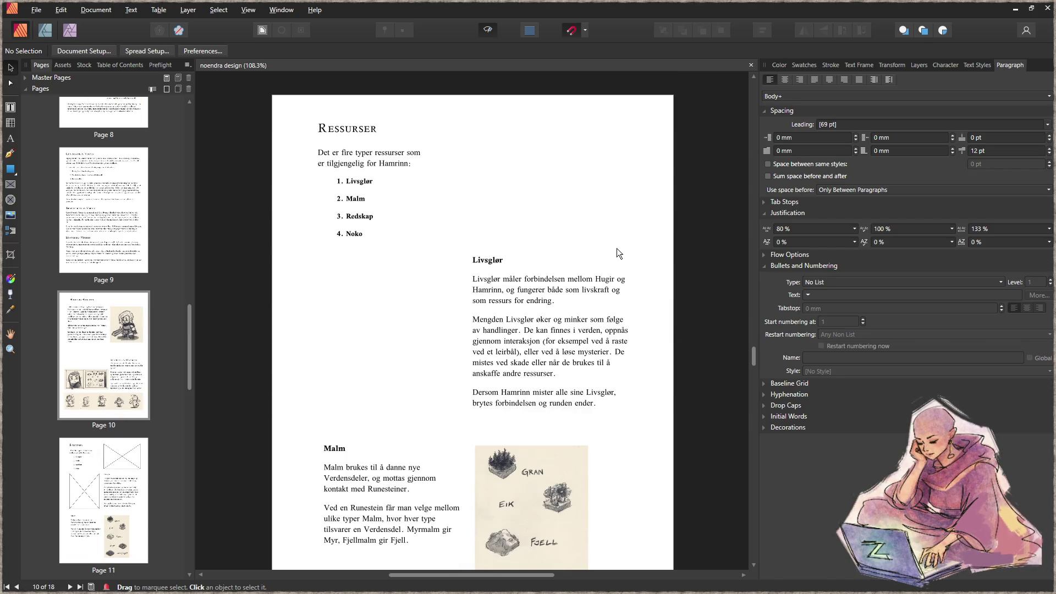
scroll(616, 248, down, 2)
scroll(616, 249, down, 2)
scroll(610, 242, up, 2)
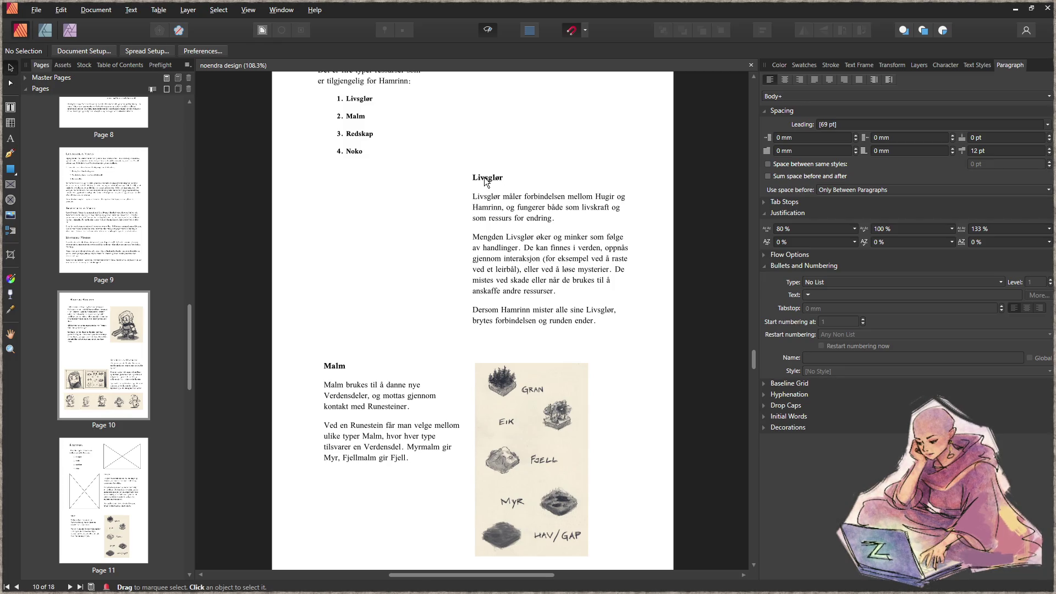
scroll(495, 187, down, 2)
scroll(517, 198, down, 3)
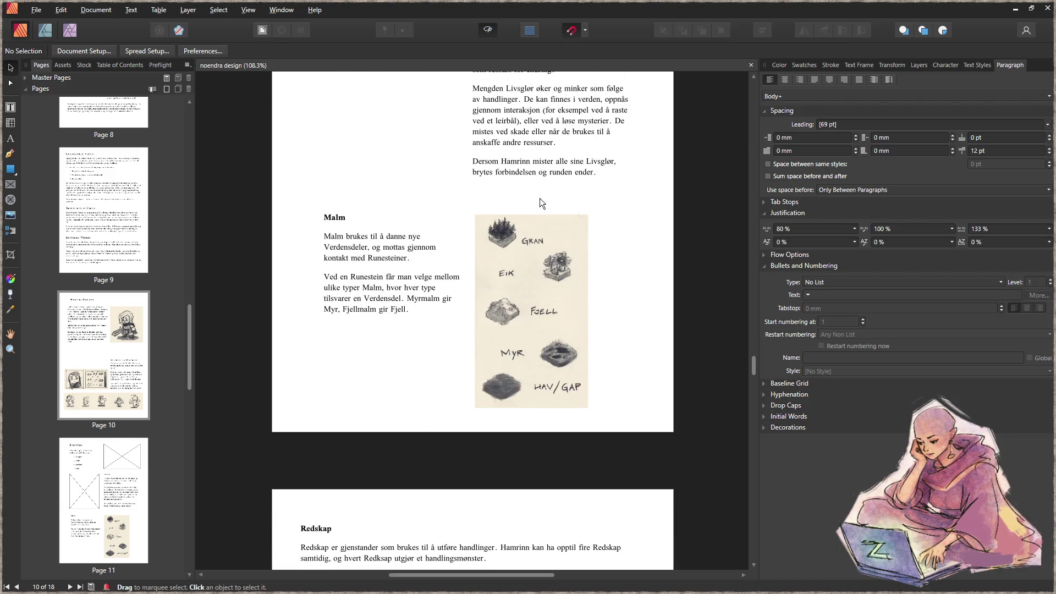
scroll(580, 204, down, 3)
scroll(583, 204, down, 1)
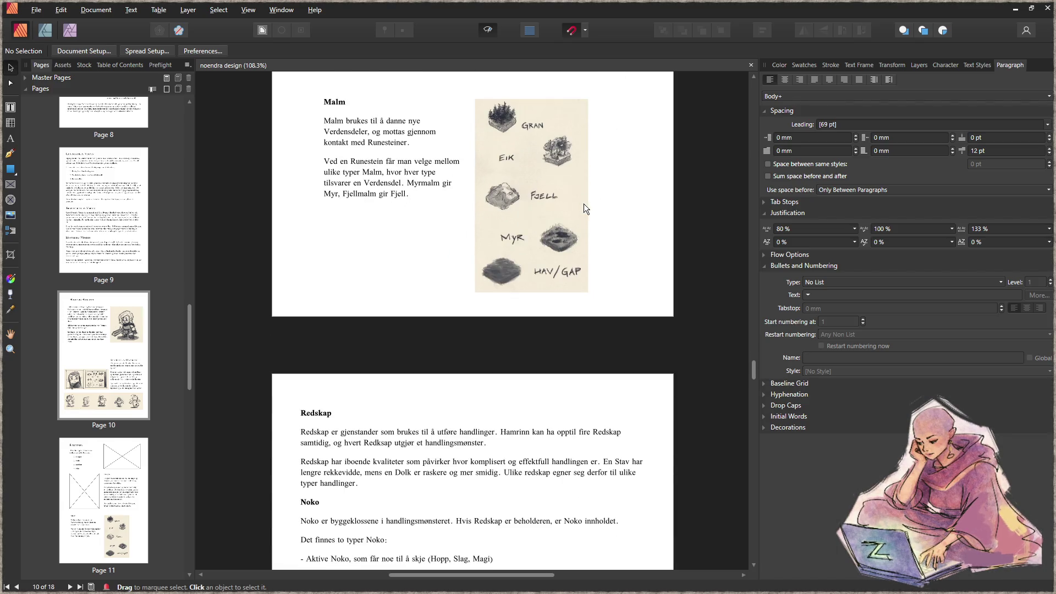
scroll(584, 208, down, 2)
scroll(583, 204, up, 2)
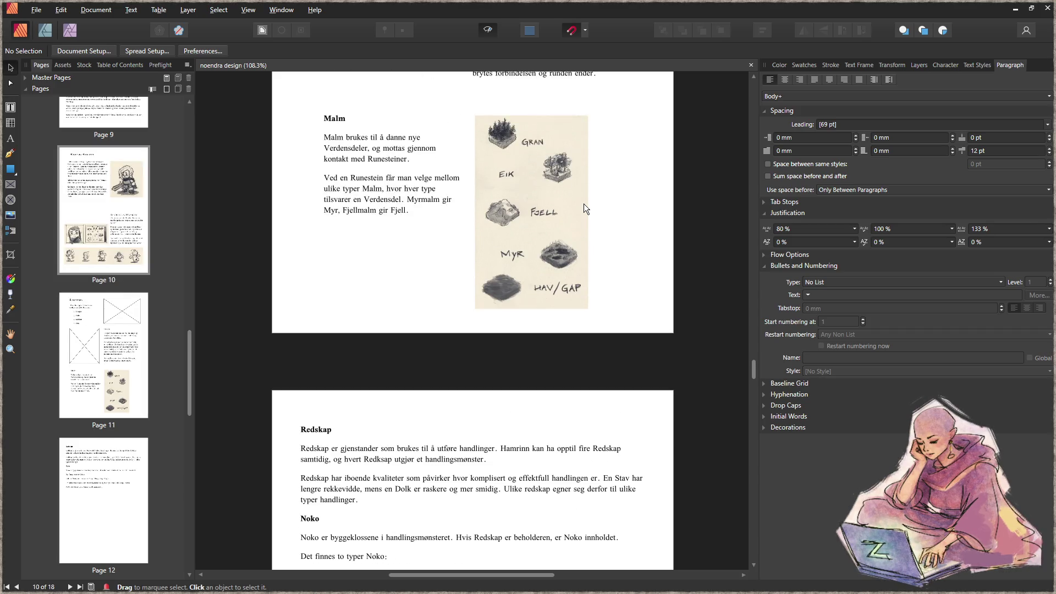
scroll(586, 209, up, 2)
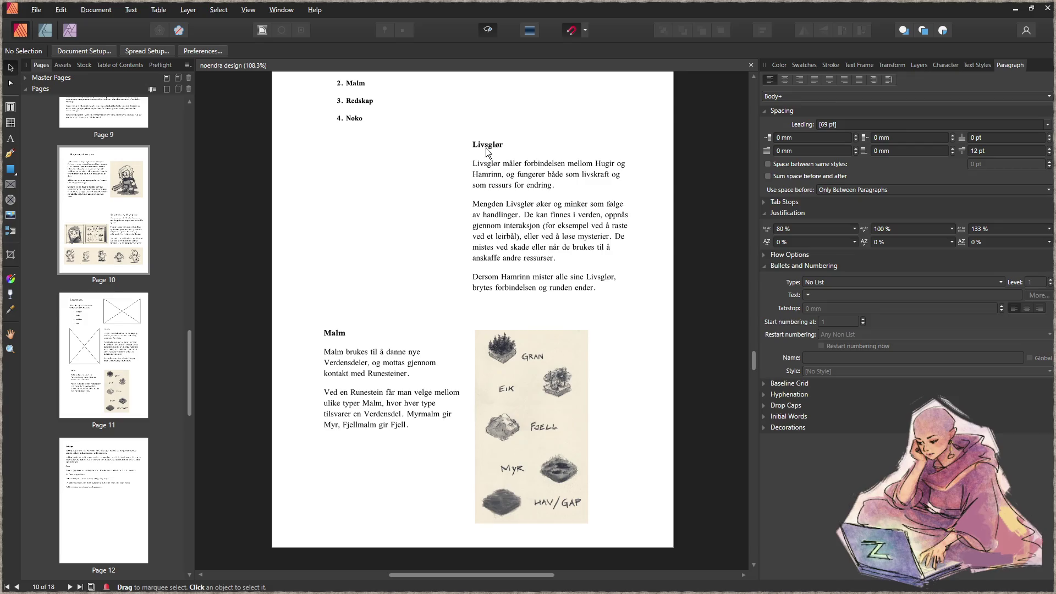
scroll(463, 305, down, 3)
scroll(463, 305, down, 3)
scroll(470, 300, down, 4)
scroll(474, 299, down, 3)
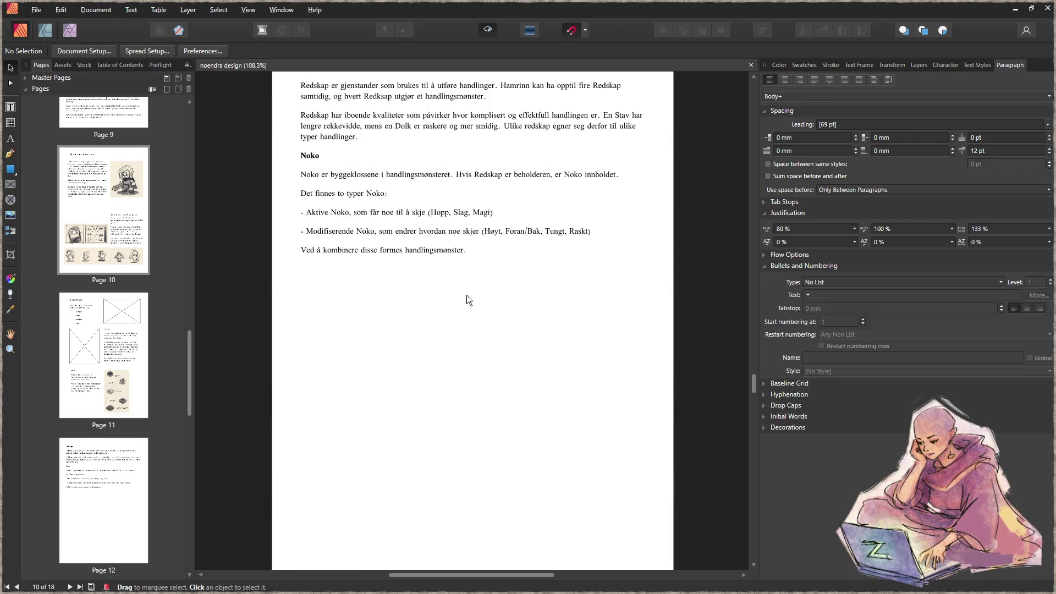
scroll(467, 297, down, 4)
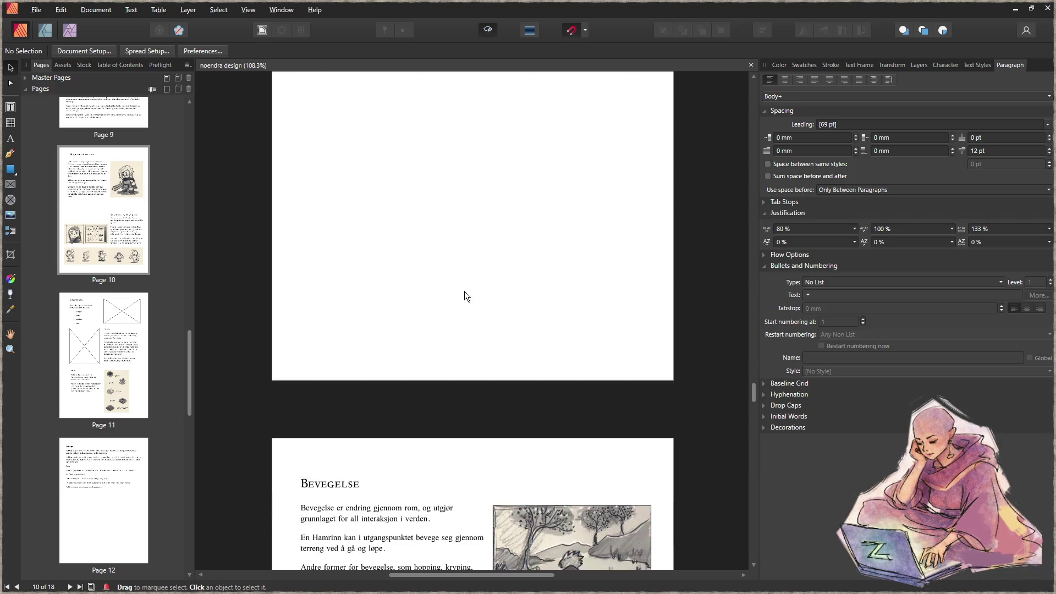
scroll(466, 296, down, 2)
scroll(468, 297, down, 3)
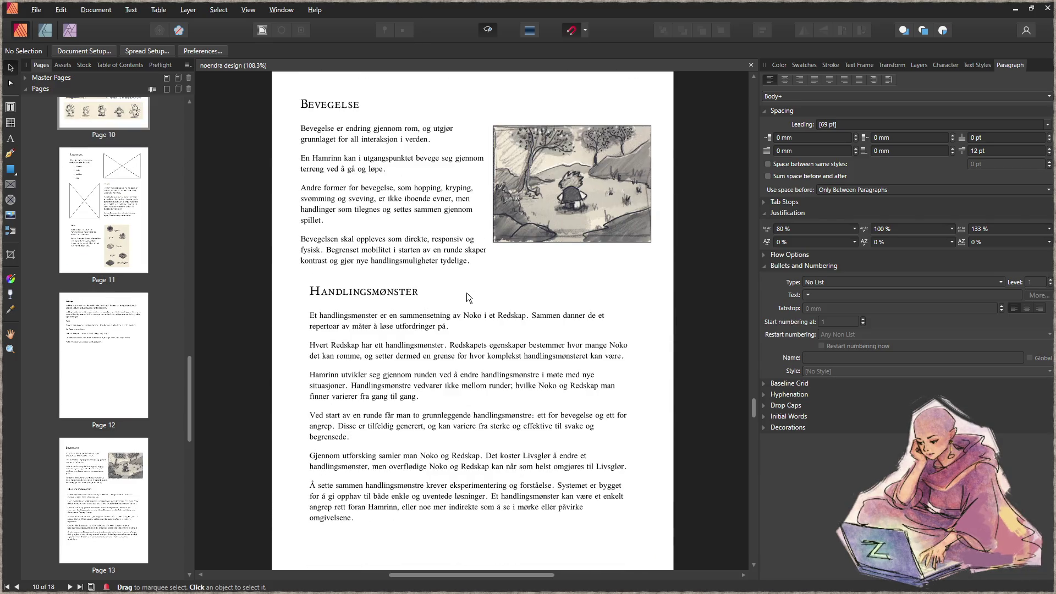
scroll(466, 294, down, 2)
scroll(462, 293, down, 4)
scroll(463, 291, down, 2)
scroll(445, 287, up, 1)
scroll(448, 287, up, 2)
scroll(459, 286, up, 1)
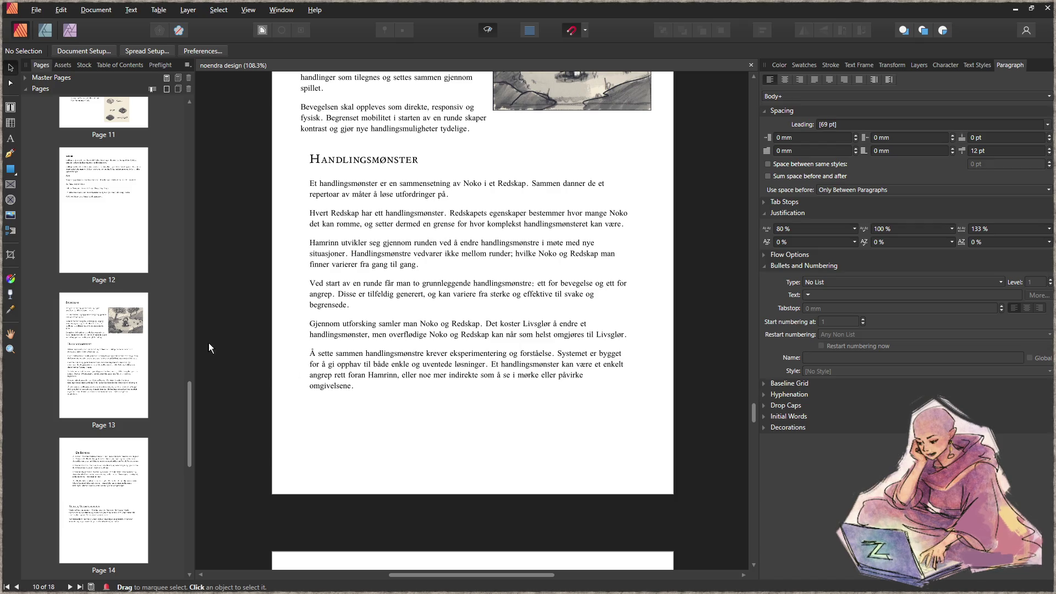
drag(191, 417, 176, 536)
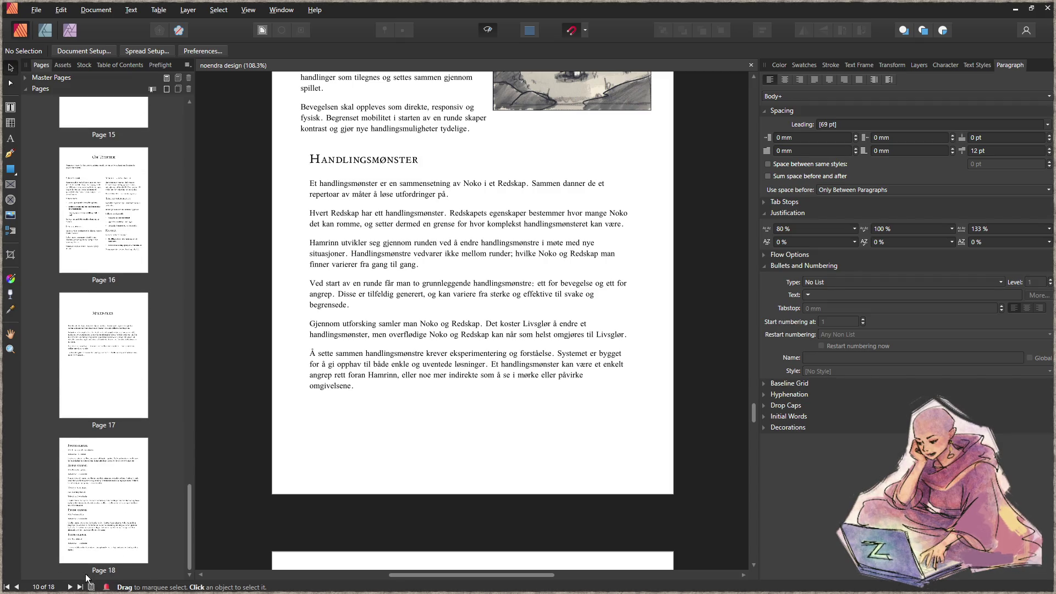
mouse_move(190, 549)
mouse_down()
mouse_move(217, 239)
mouse_move(210, 167)
mouse_up()
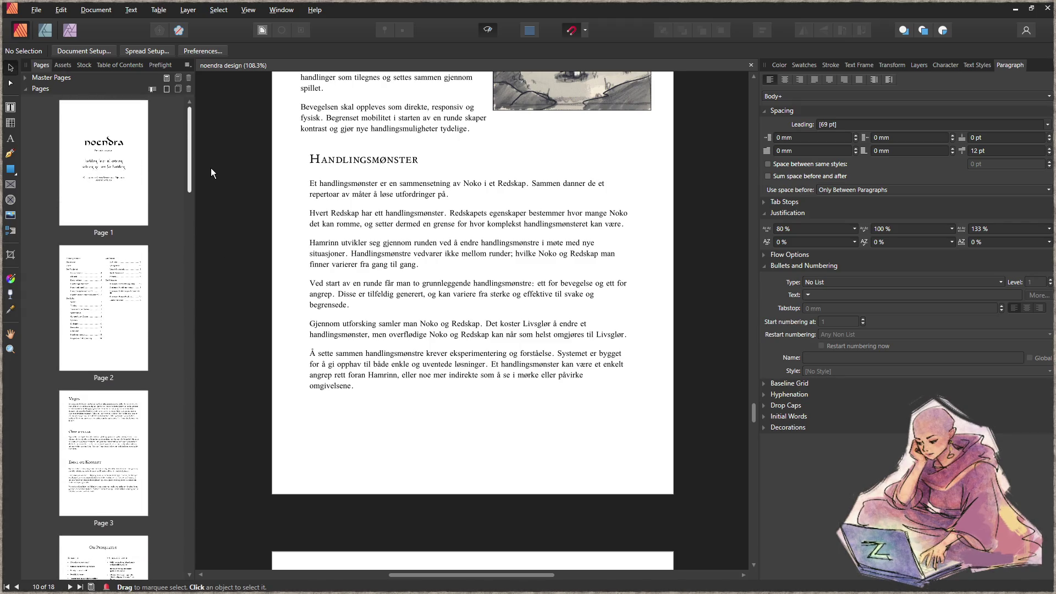
double_click(108, 317)
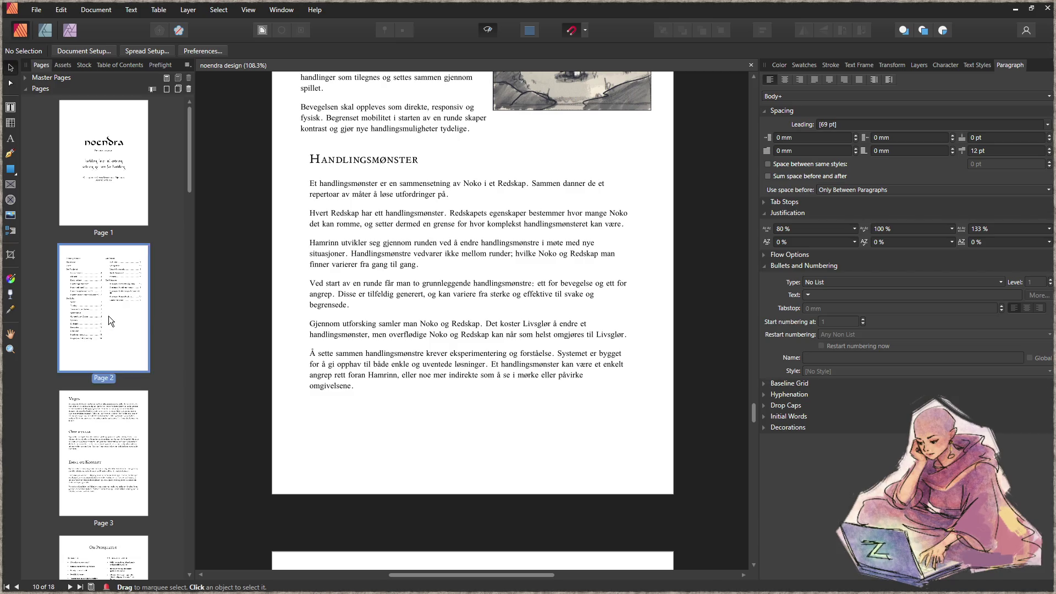
Step: Update the page 2 table of contents and stretch its frame down to show every entry
key(ctrl+a)
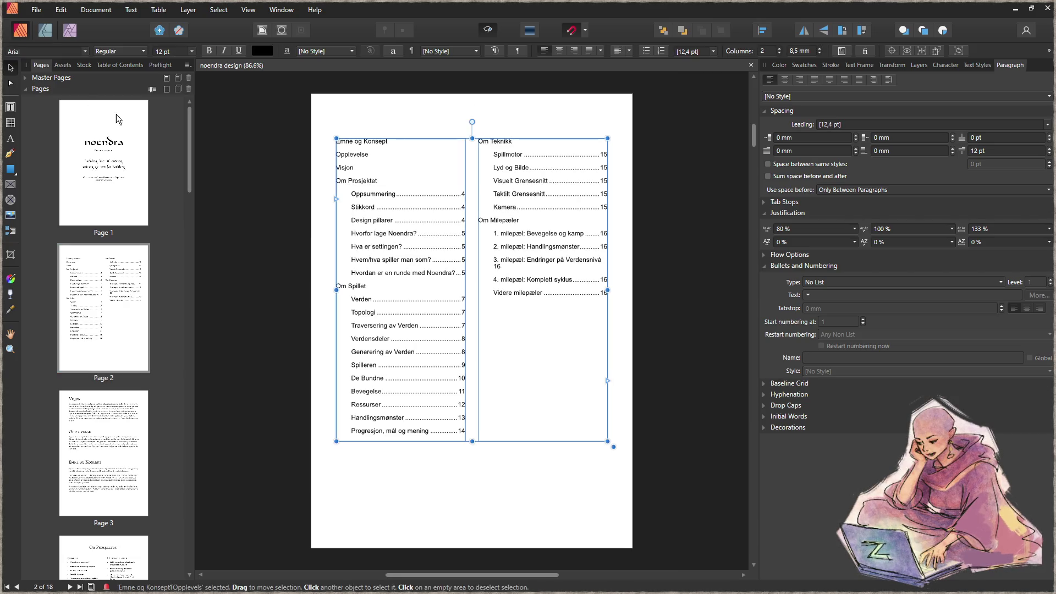
click(120, 65)
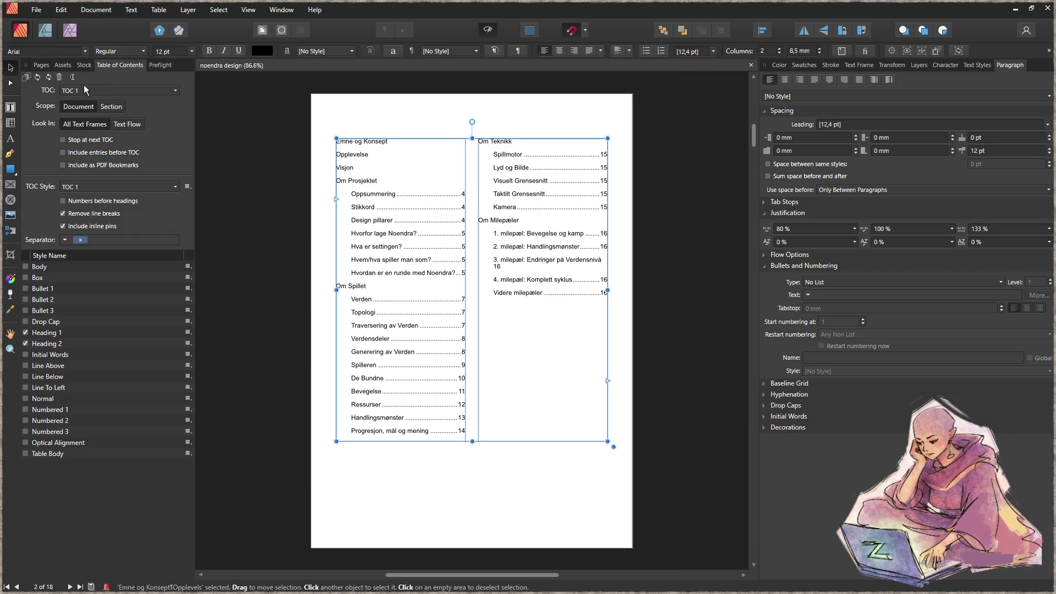
click(38, 77)
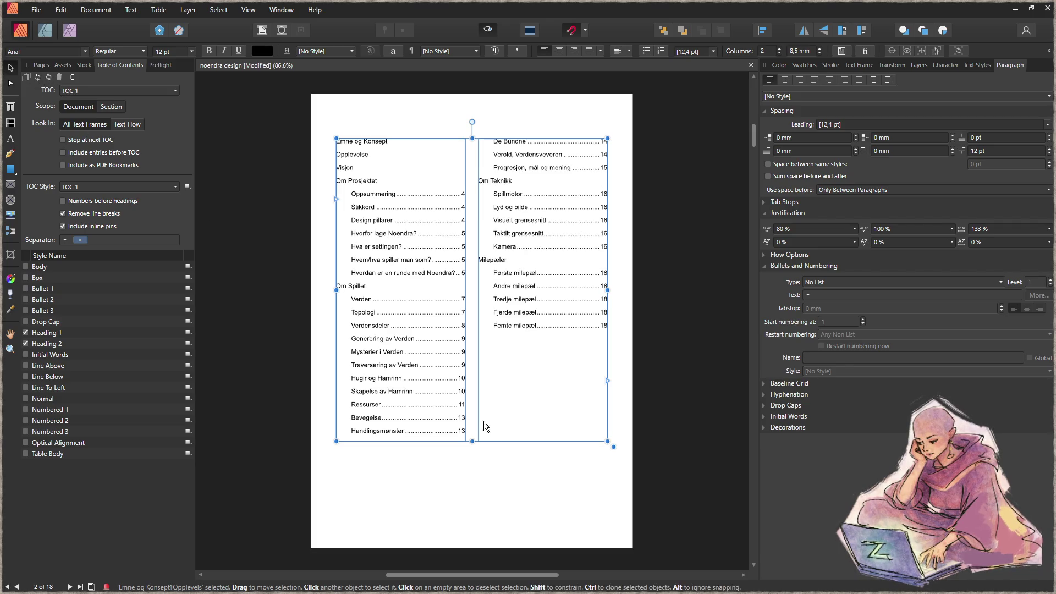
drag(470, 445, 462, 480)
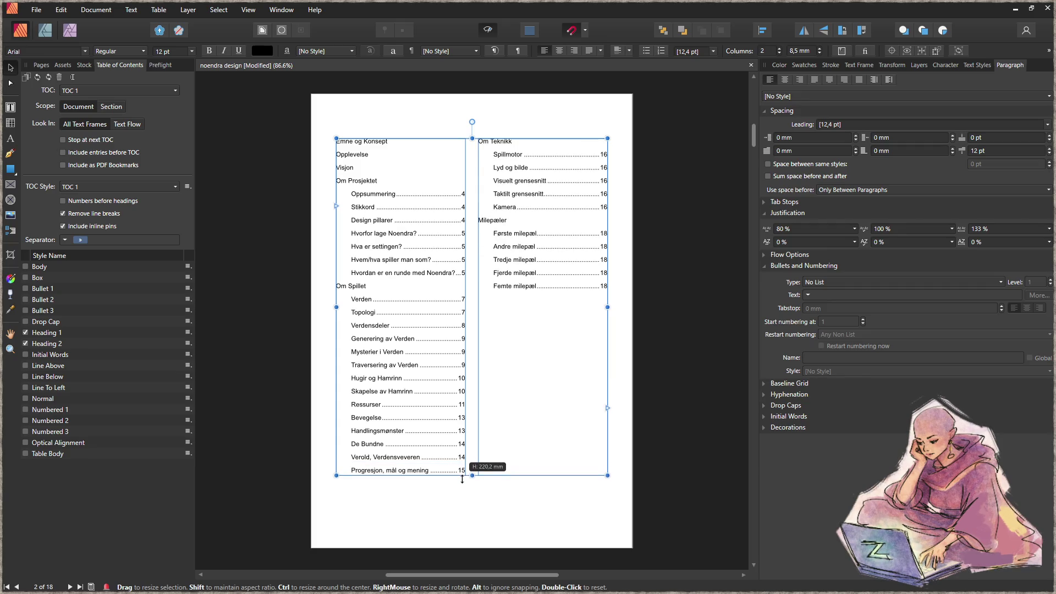
click(447, 502)
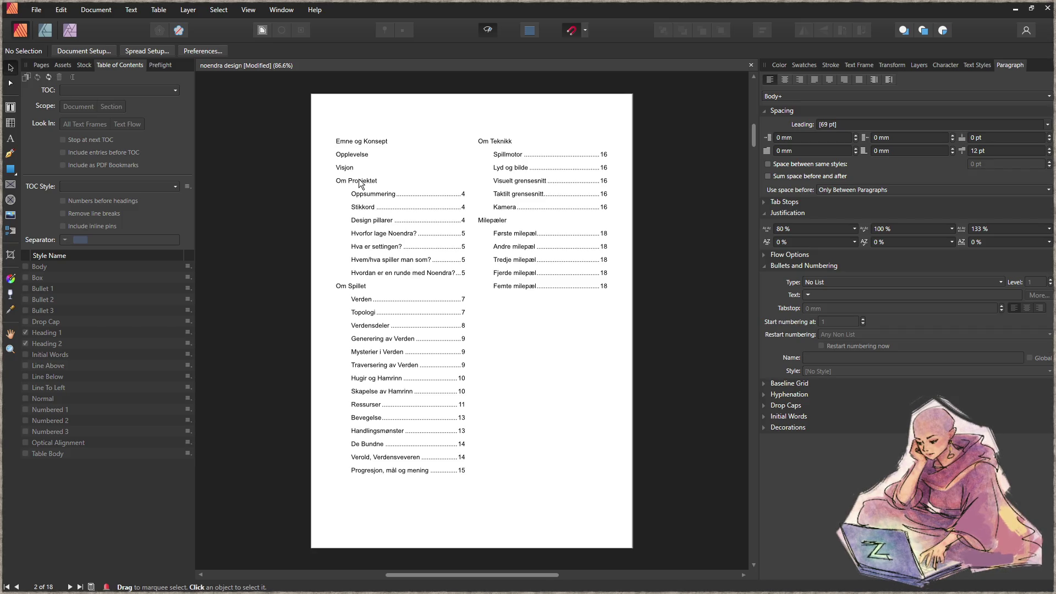
Step: Retitle the page 4 heading from 'Om Prosjektet' to 'Oversikt'
scroll(382, 182, down, 4)
scroll(382, 182, down, 3)
scroll(388, 190, down, 3)
scroll(391, 191, down, 3)
scroll(394, 192, down, 1)
scroll(393, 192, down, 2)
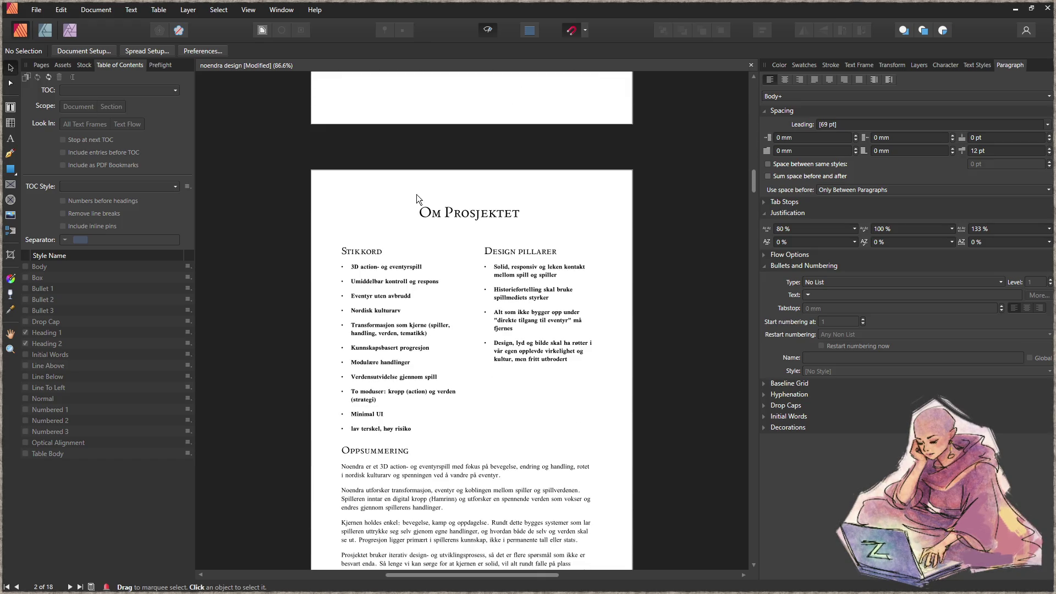
click(461, 214)
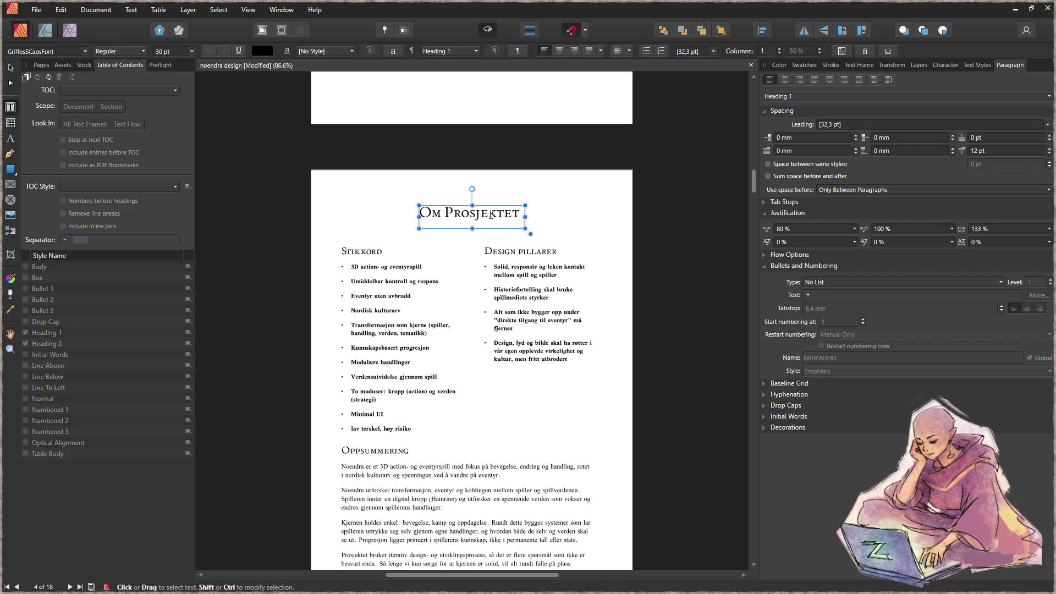
drag(520, 213, 429, 212)
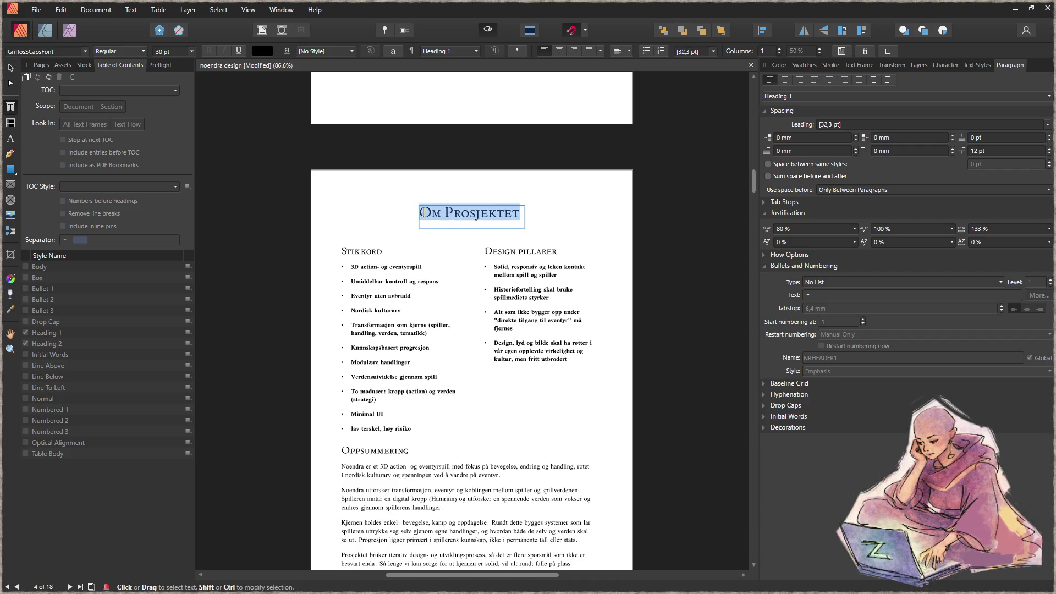
key(Delete)
text(versikt)
key(Escape)
click(10, 69)
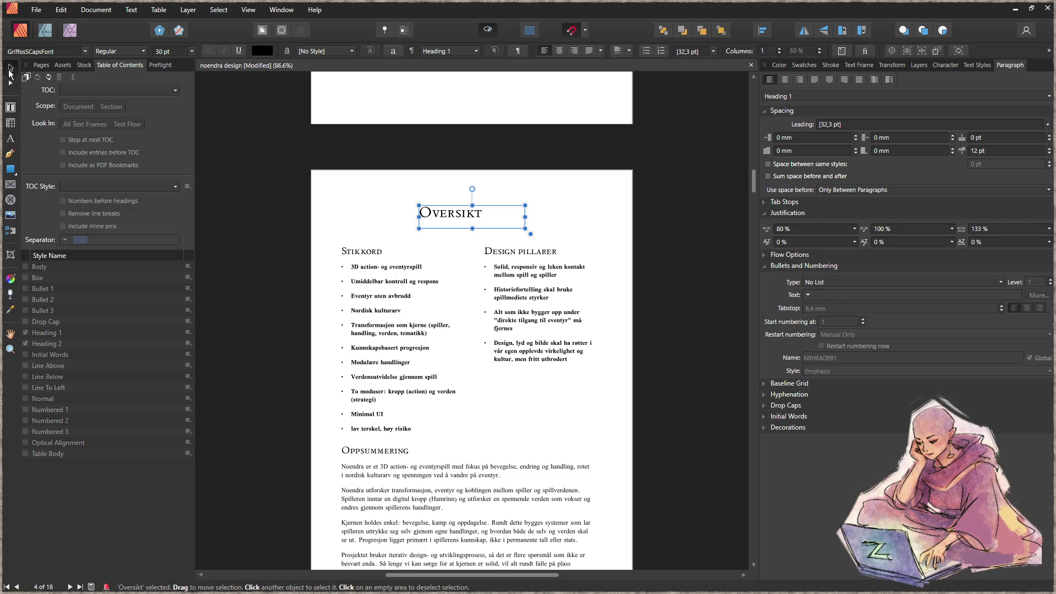
click(246, 292)
scroll(256, 286, down, 5)
Step: Scroll down through the document from the Hvorfor lage Noendra page to the Redskap and Noko page
scroll(256, 283, down, 5)
scroll(255, 282, down, 1)
scroll(253, 277, down, 2)
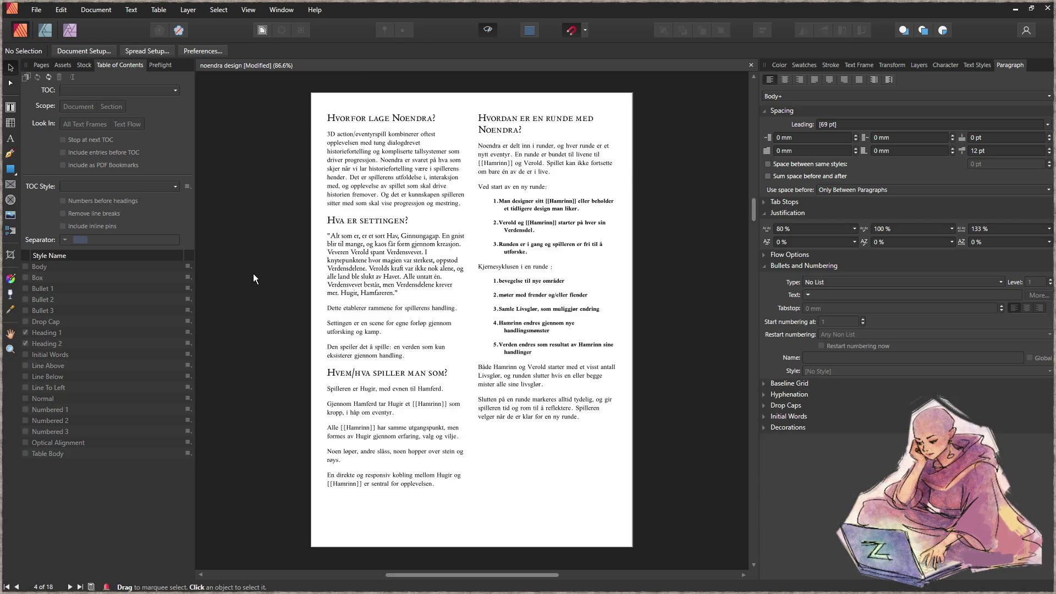
scroll(249, 272, down, 2)
scroll(250, 269, down, 3)
scroll(247, 269, down, 1)
scroll(246, 266, down, 1)
scroll(247, 266, down, 2)
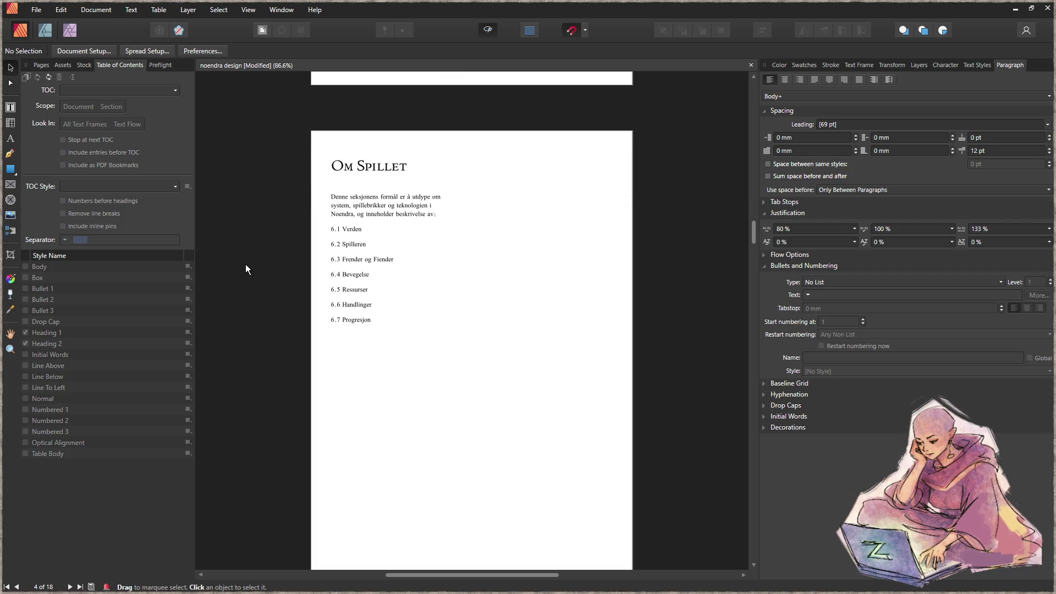
scroll(239, 264, down, 2)
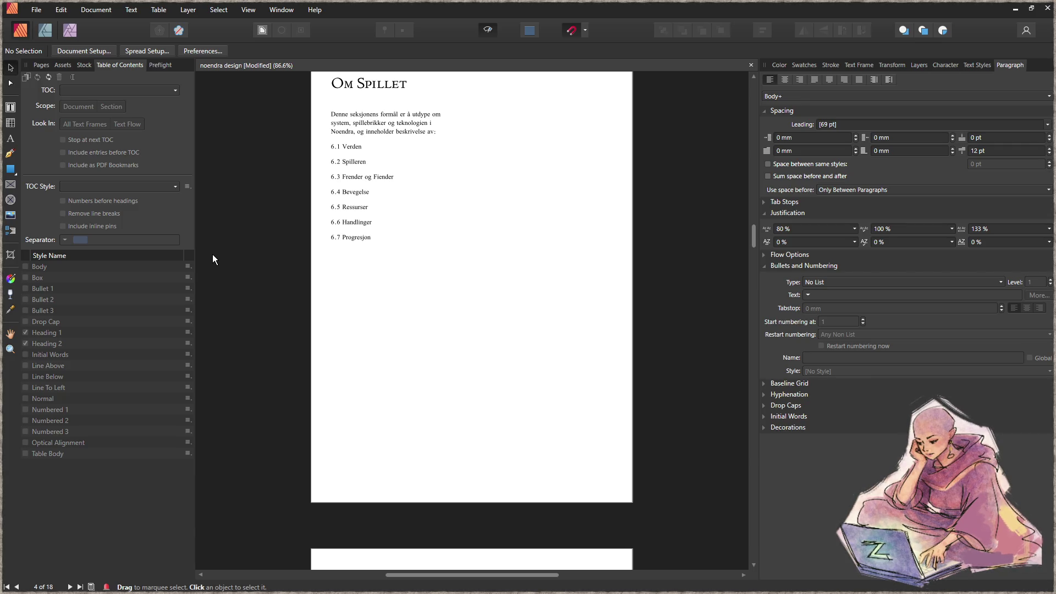
scroll(226, 258, down, 4)
scroll(246, 262, up, 5)
scroll(242, 256, up, 5)
scroll(253, 254, up, 3)
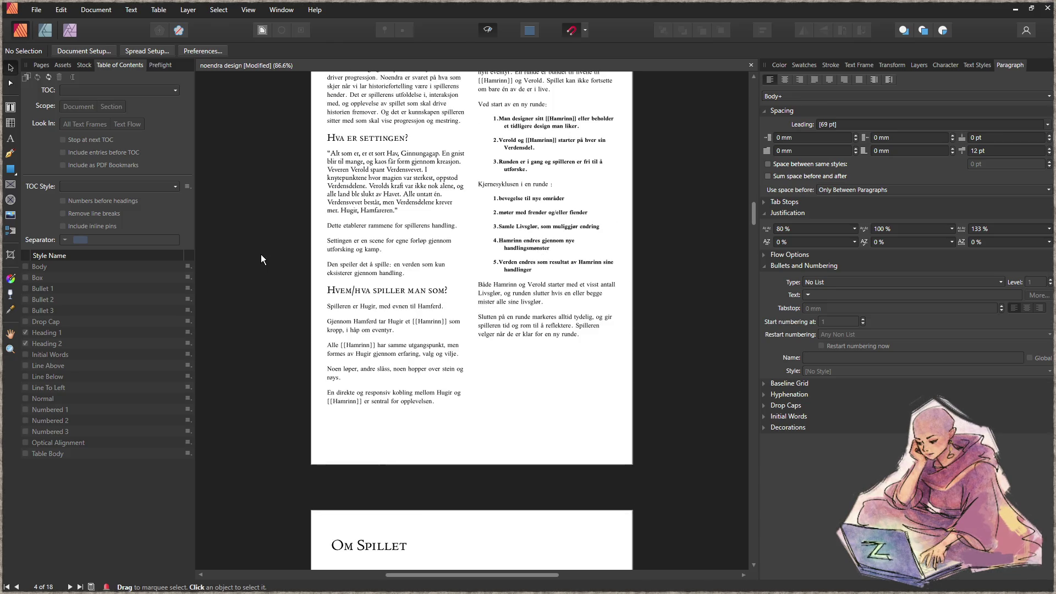
scroll(261, 254, down, 5)
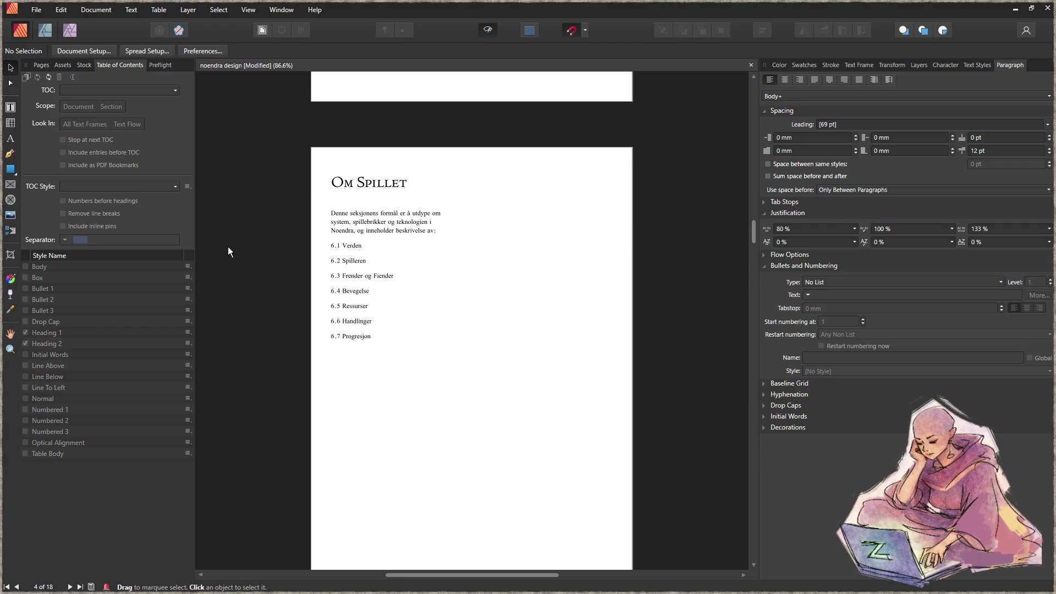
scroll(228, 246, down, 2)
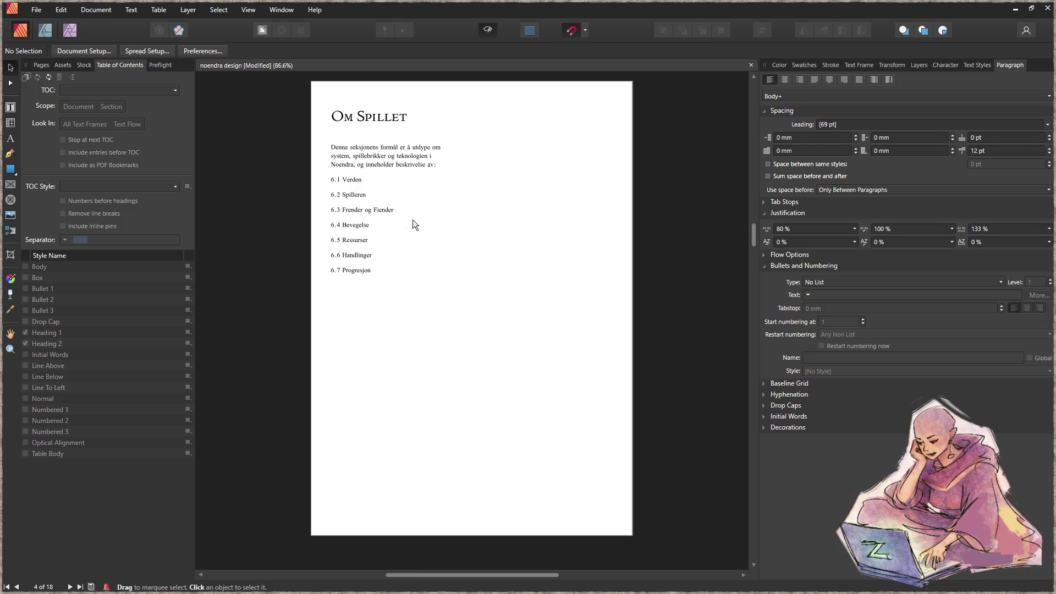
scroll(537, 345, down, 10)
scroll(497, 322, down, 3)
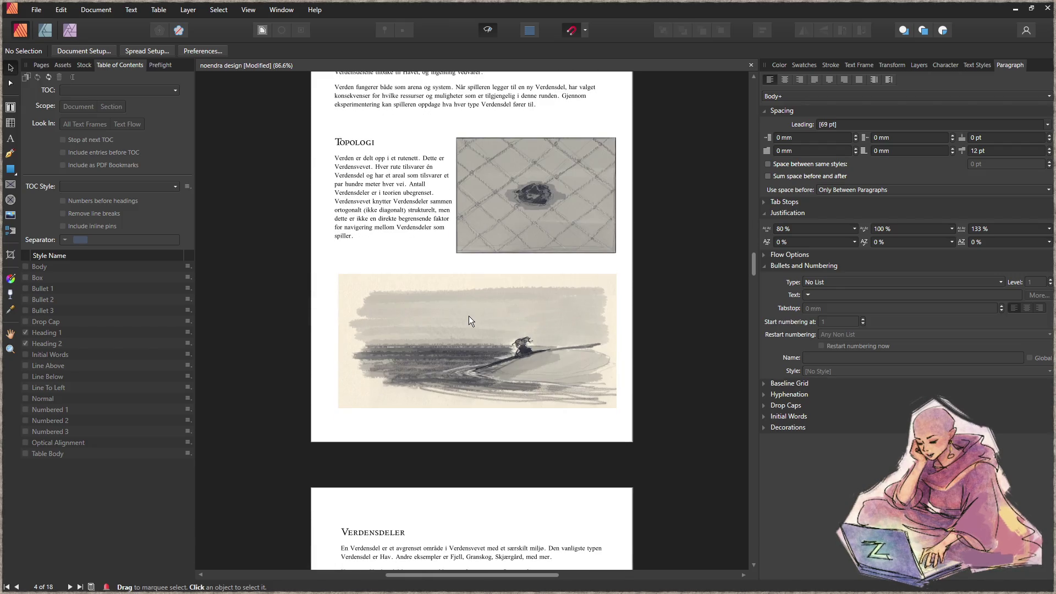
scroll(468, 316, up, 3)
scroll(449, 309, up, 3)
scroll(477, 281, up, 3)
scroll(451, 266, up, 1)
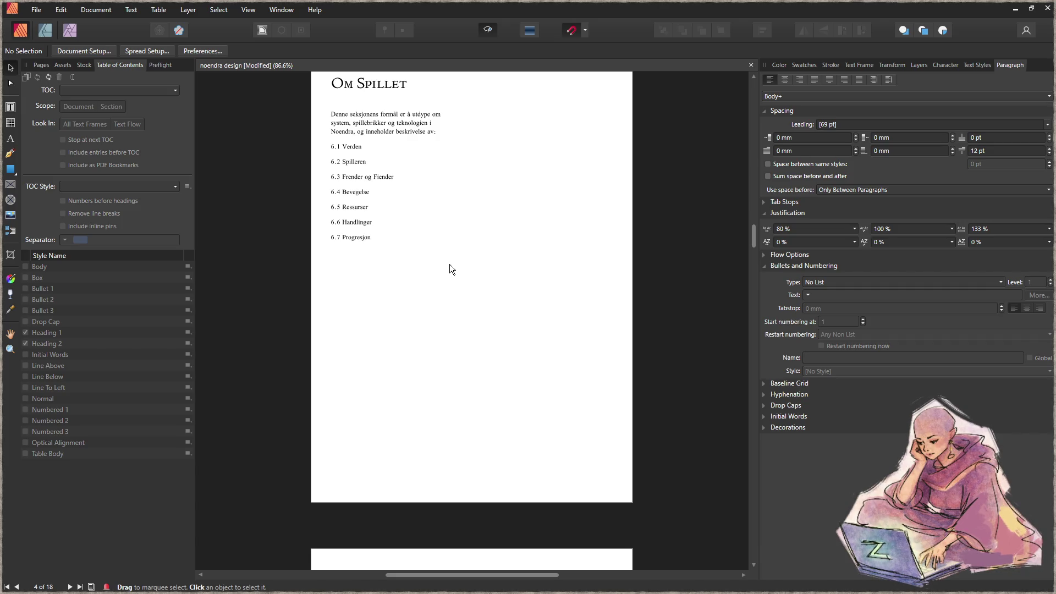
scroll(450, 265, down, 1)
scroll(450, 264, down, 4)
scroll(453, 265, down, 5)
scroll(453, 266, down, 5)
scroll(453, 266, down, 3)
scroll(453, 266, down, 2)
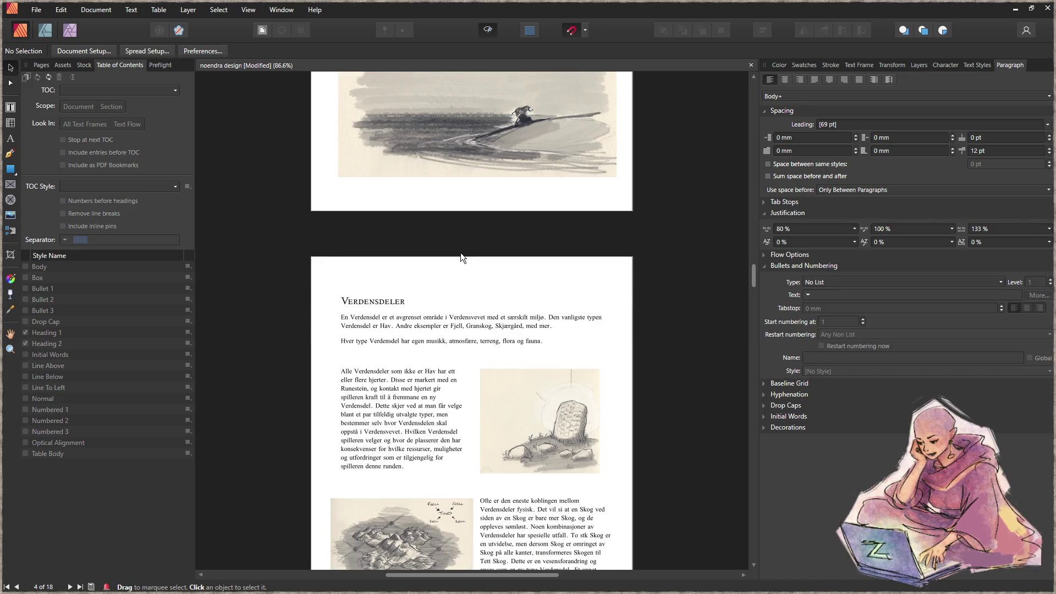
scroll(454, 253, down, 3)
scroll(478, 275, down, 2)
scroll(480, 272, down, 1)
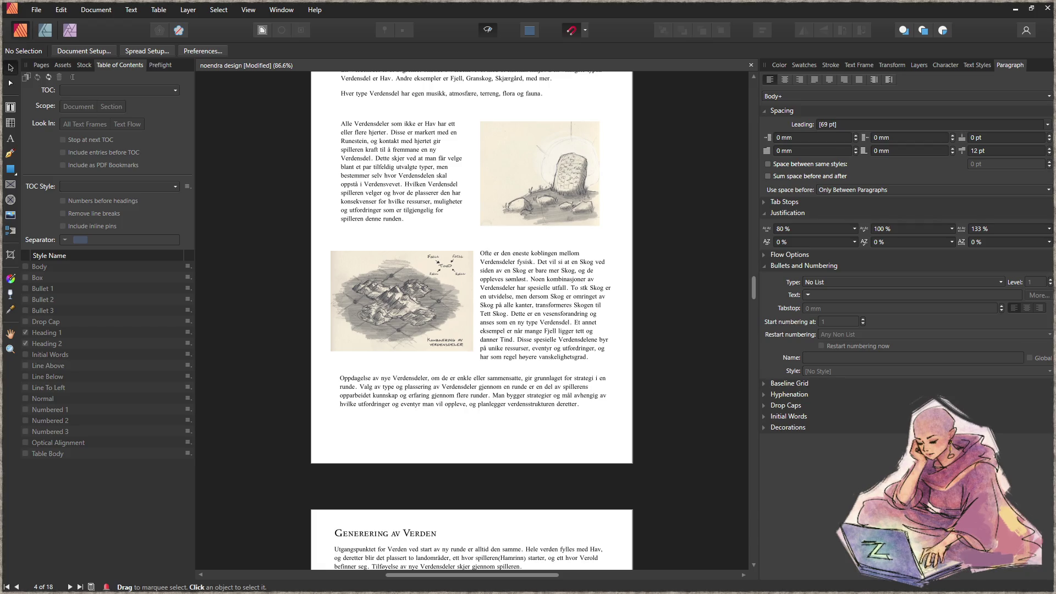
scroll(407, 342, down, 5)
scroll(424, 340, down, 3)
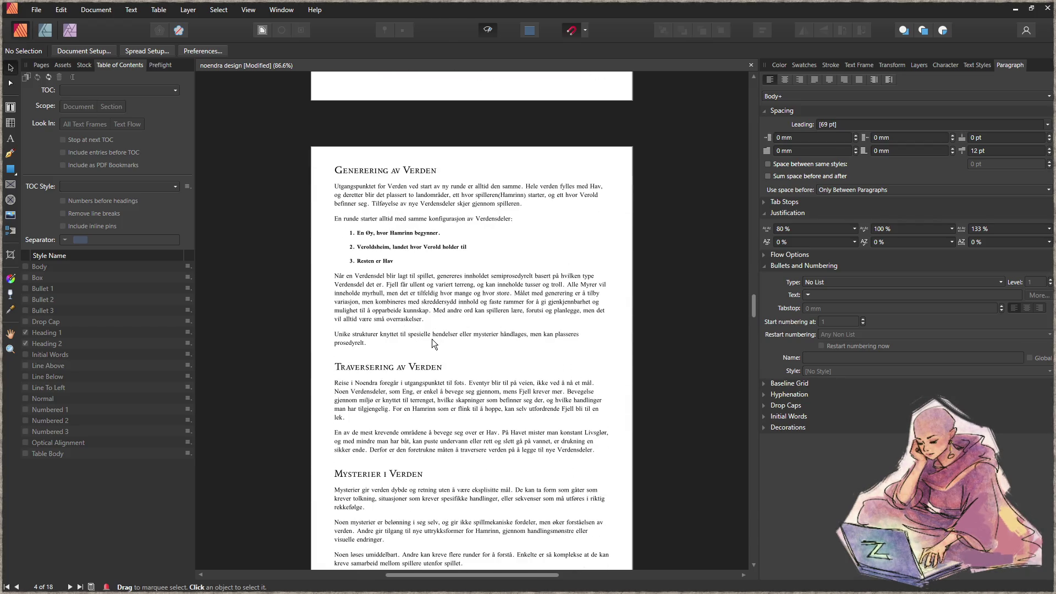
scroll(435, 339, down, 3)
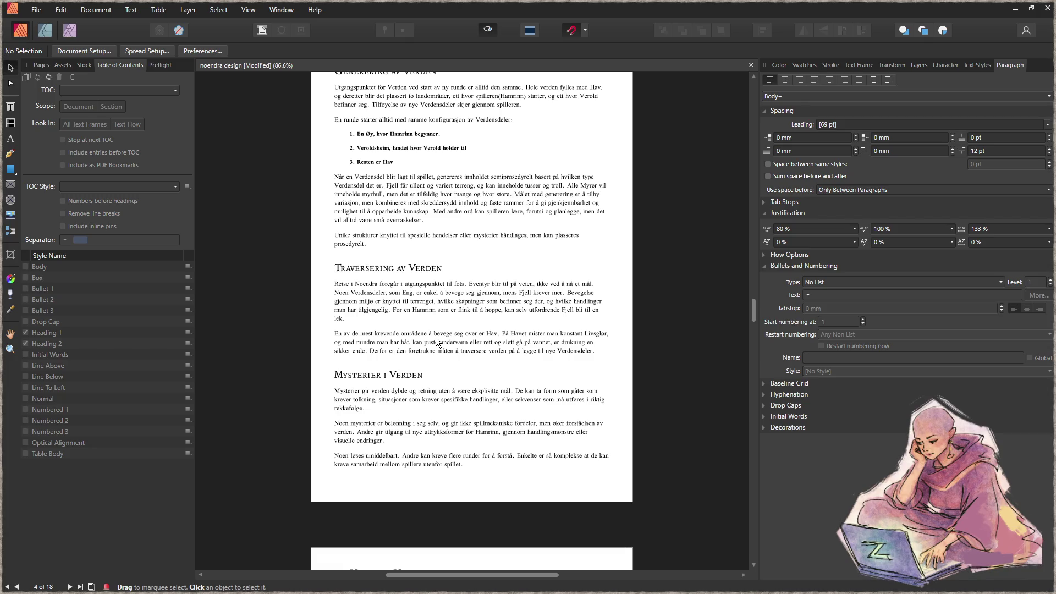
scroll(437, 341, down, 1)
scroll(438, 338, down, 2)
scroll(438, 334, down, 2)
scroll(437, 333, down, 3)
scroll(440, 332, down, 3)
scroll(441, 334, down, 2)
scroll(440, 333, down, 2)
scroll(439, 334, down, 3)
scroll(439, 334, down, 3)
scroll(439, 335, down, 2)
scroll(439, 335, down, 1)
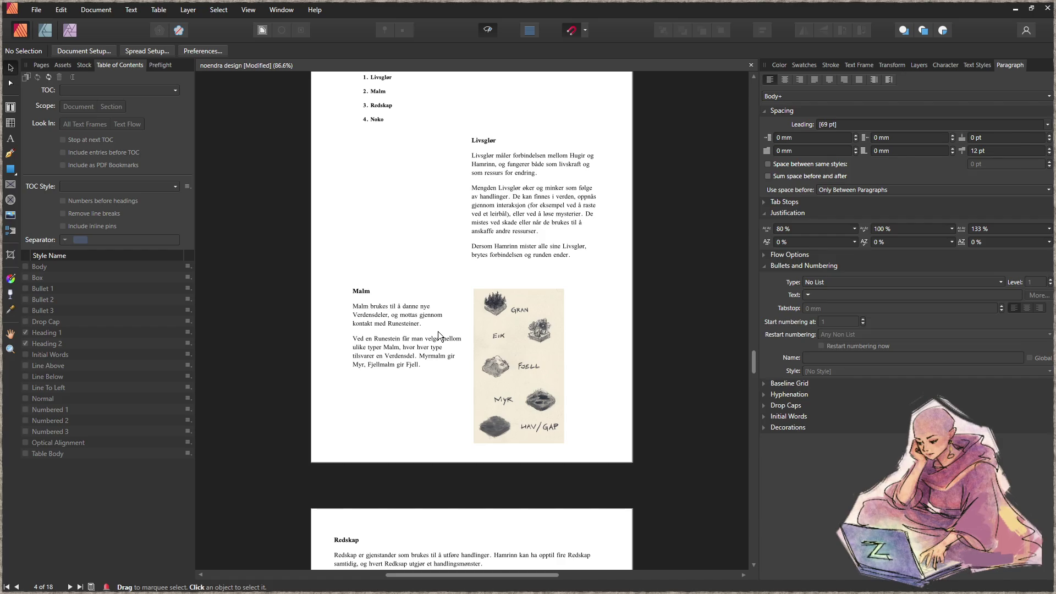
scroll(438, 334, up, 1)
scroll(438, 334, up, 1)
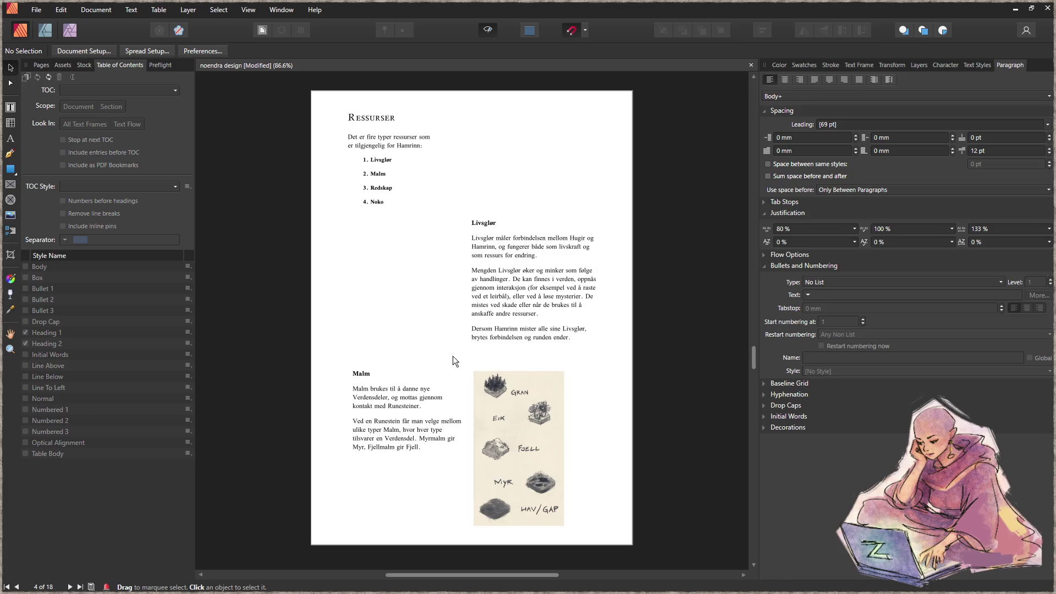
scroll(480, 456, down, 5)
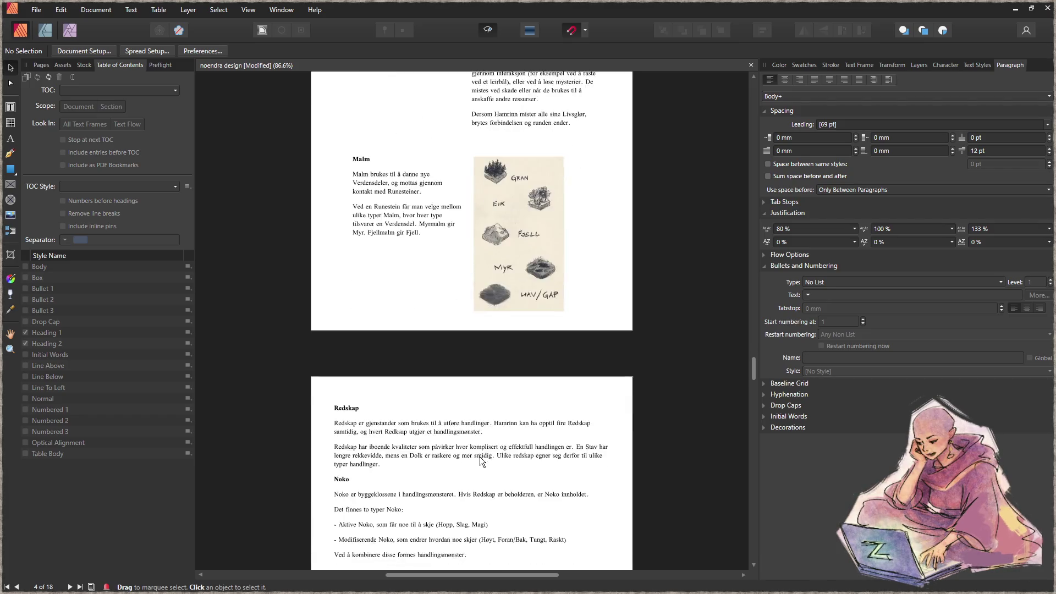
scroll(487, 438, down, 1)
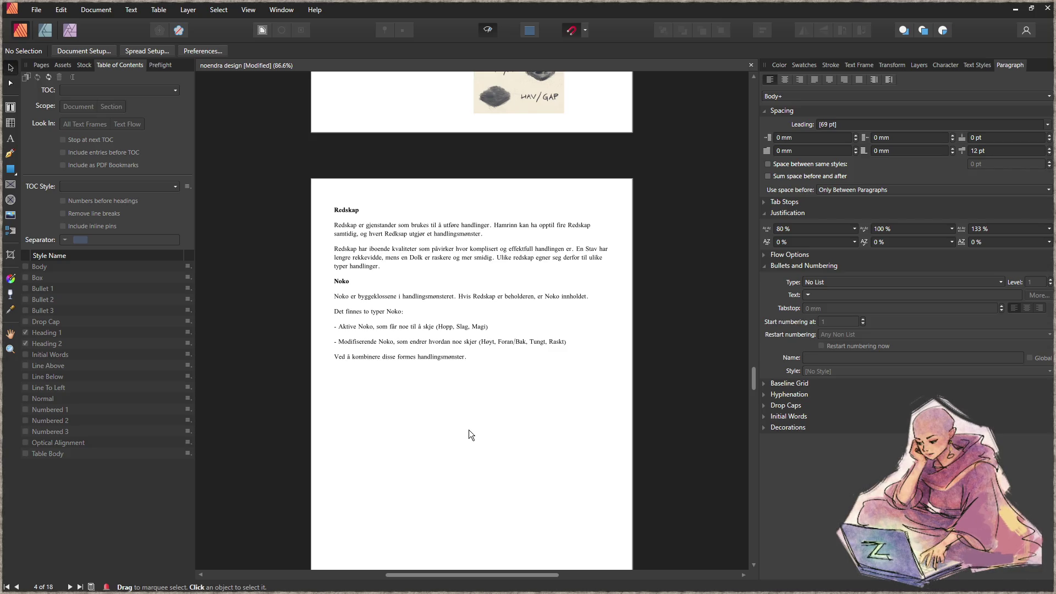
mouse_move(754, 381)
mouse_down()
mouse_move(759, 273)
mouse_move(747, 258)
mouse_move(732, 413)
mouse_move(736, 384)
mouse_up()
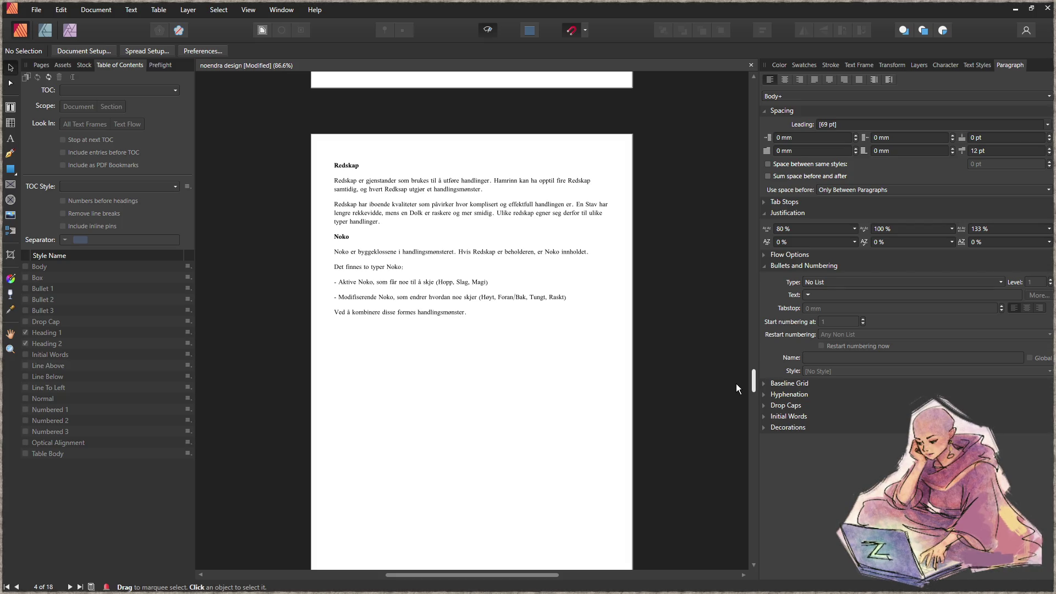
drag(736, 384, 743, 361)
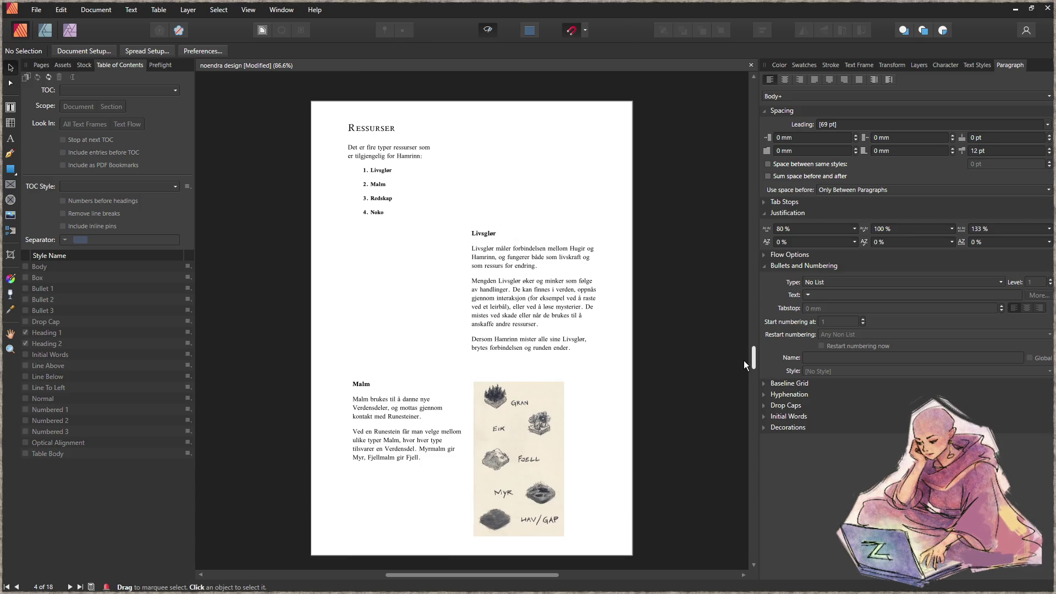
mouse_move(744, 361)
mouse_down()
mouse_move(754, 308)
mouse_move(748, 359)
mouse_up()
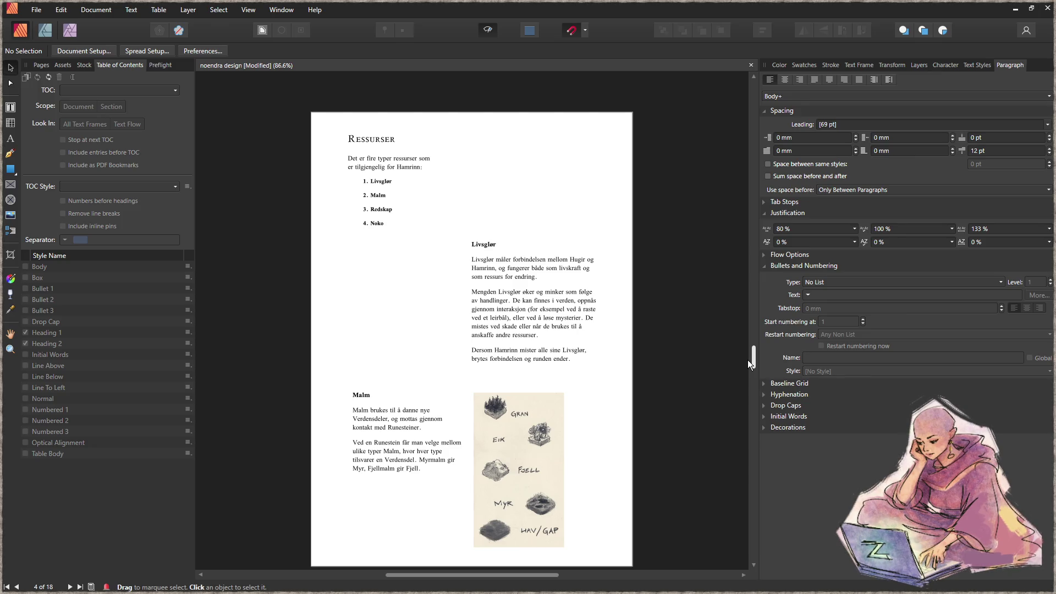
drag(747, 360, 748, 378)
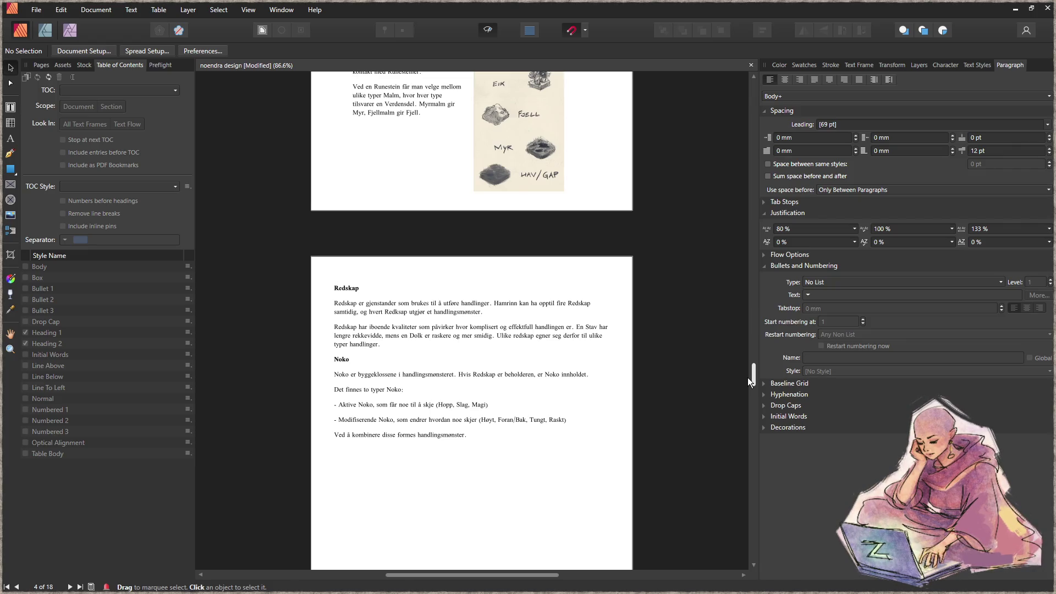
drag(747, 377, 748, 387)
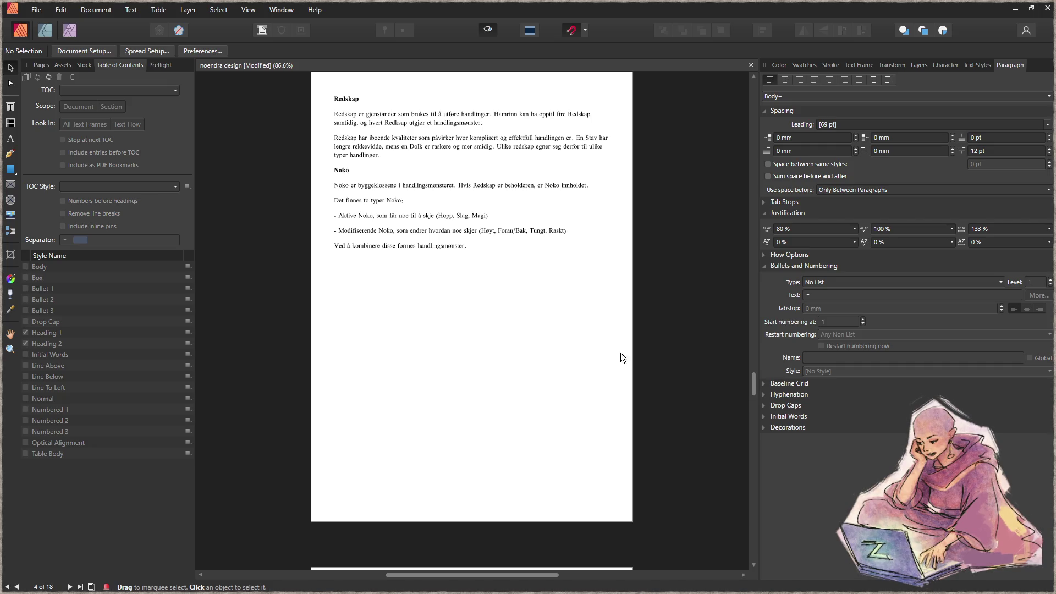
scroll(494, 308, down, 5)
scroll(509, 334, up, 4)
scroll(491, 334, up, 3)
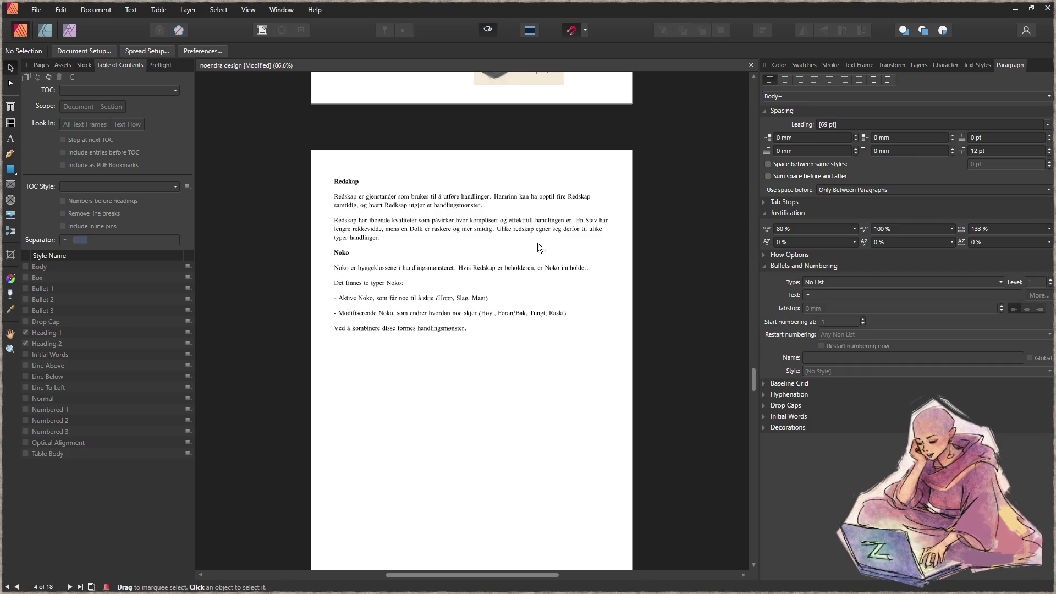
scroll(479, 364, down, 3)
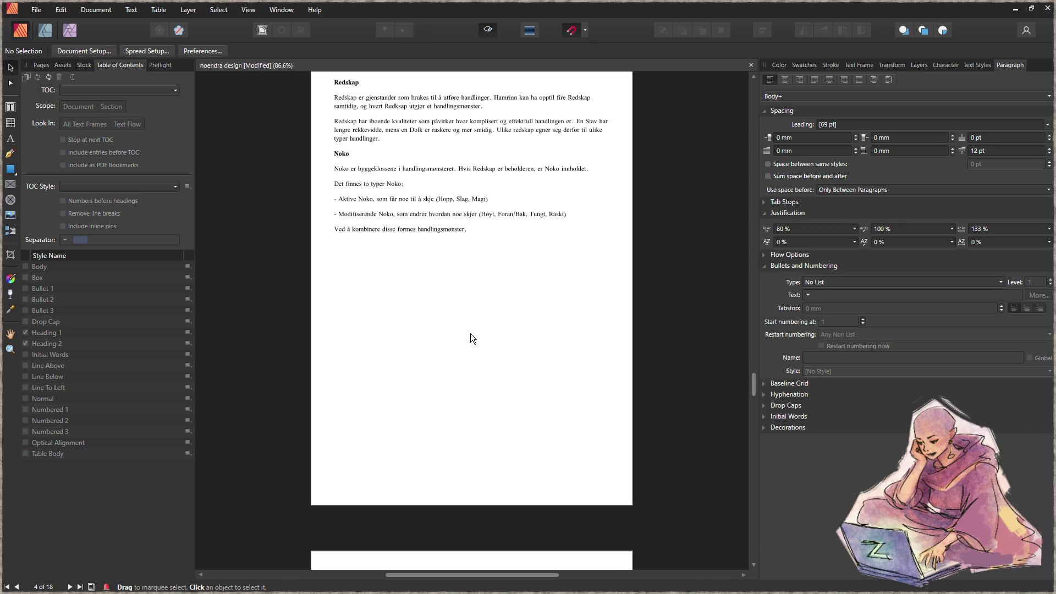
scroll(512, 330, down, 4)
scroll(482, 318, down, 4)
scroll(476, 312, down, 3)
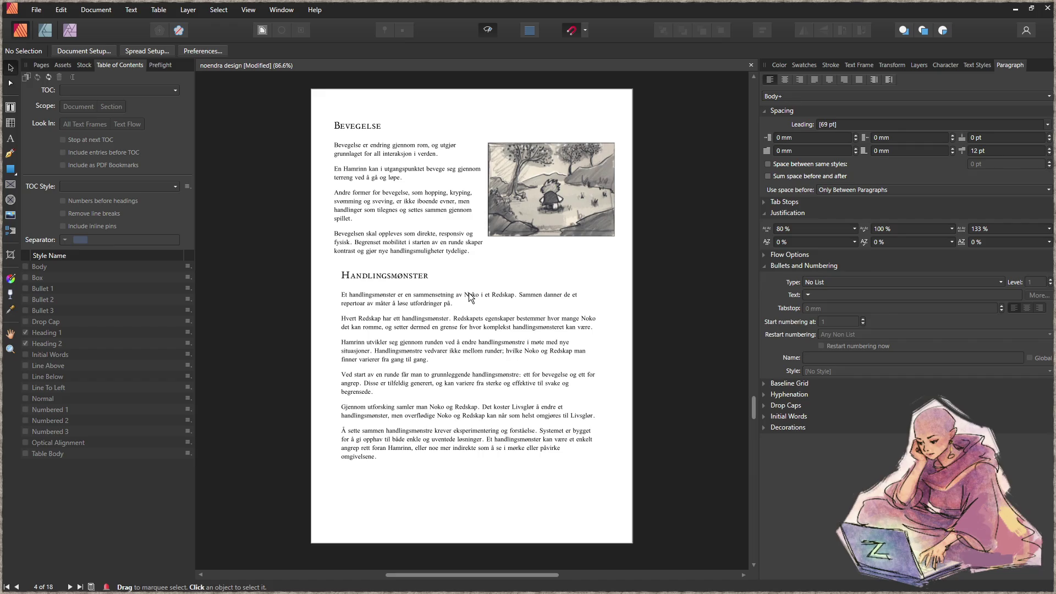
scroll(462, 295, down, 10)
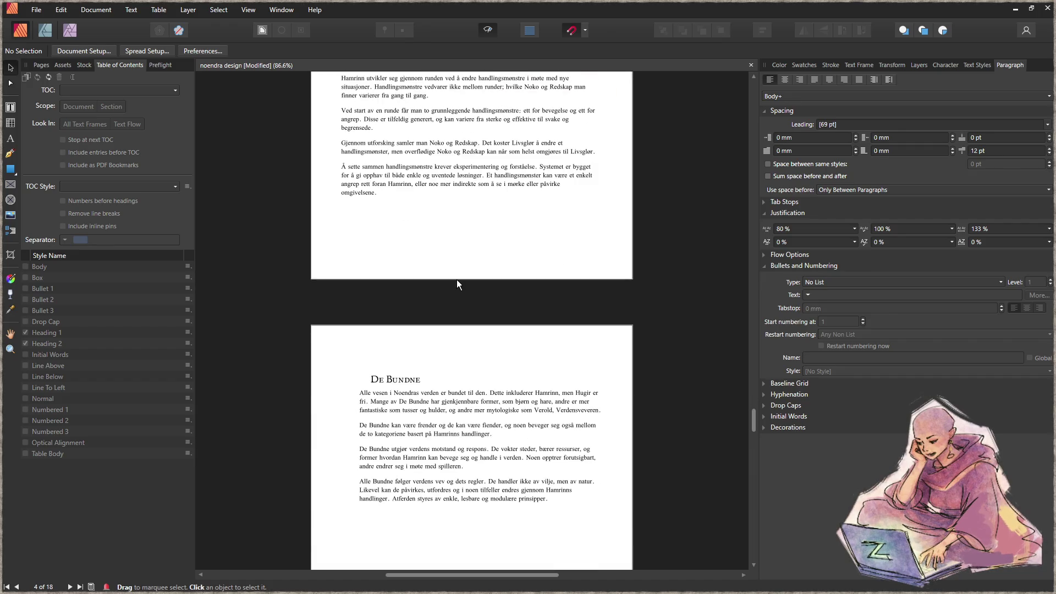
scroll(459, 280, up, 1)
scroll(459, 277, up, 8)
scroll(435, 241, up, 8)
scroll(430, 255, up, 6)
scroll(440, 242, up, 7)
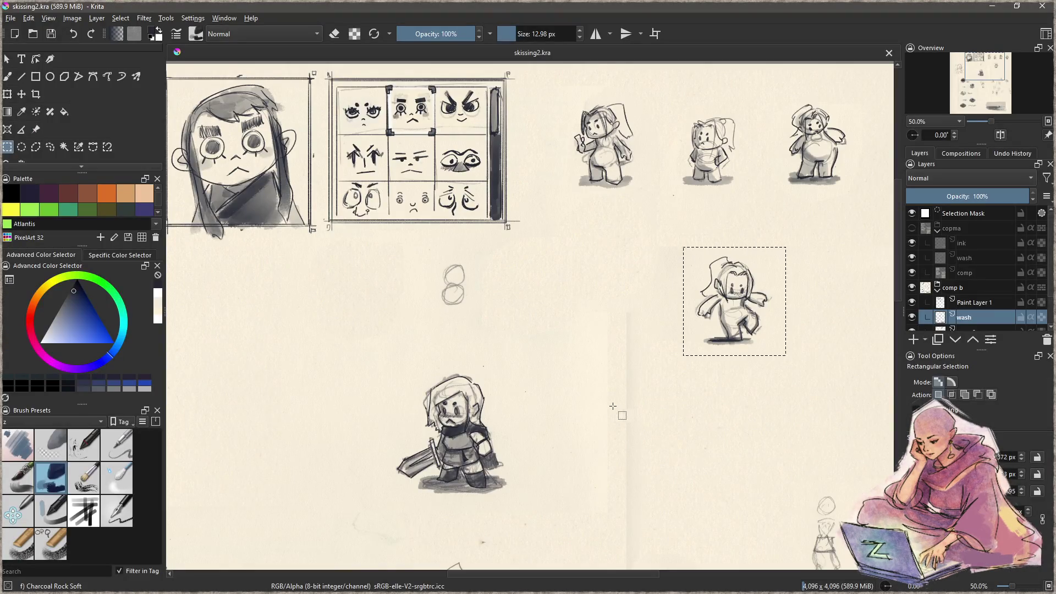
Step: Hide the comp b and copma sketch groups and collapse both in the layer stack
scroll(617, 406, down, 5)
scroll(525, 295, up, 2)
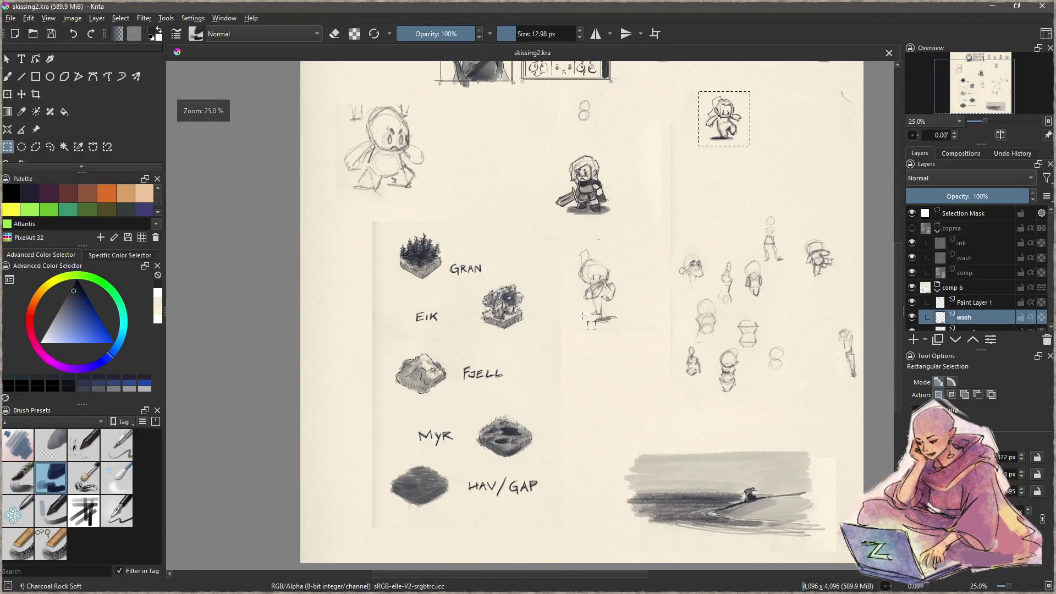
drag(579, 313, 558, 344)
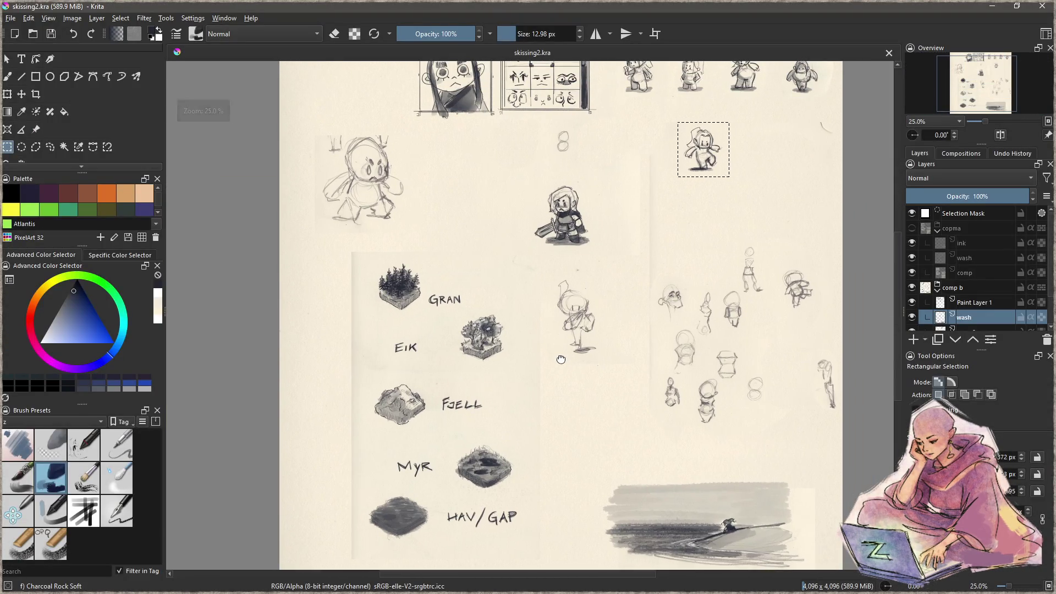
click(911, 288)
click(912, 228)
mouse_move(639, 240)
mouse_down()
mouse_move(640, 327)
mouse_move(620, 216)
mouse_up()
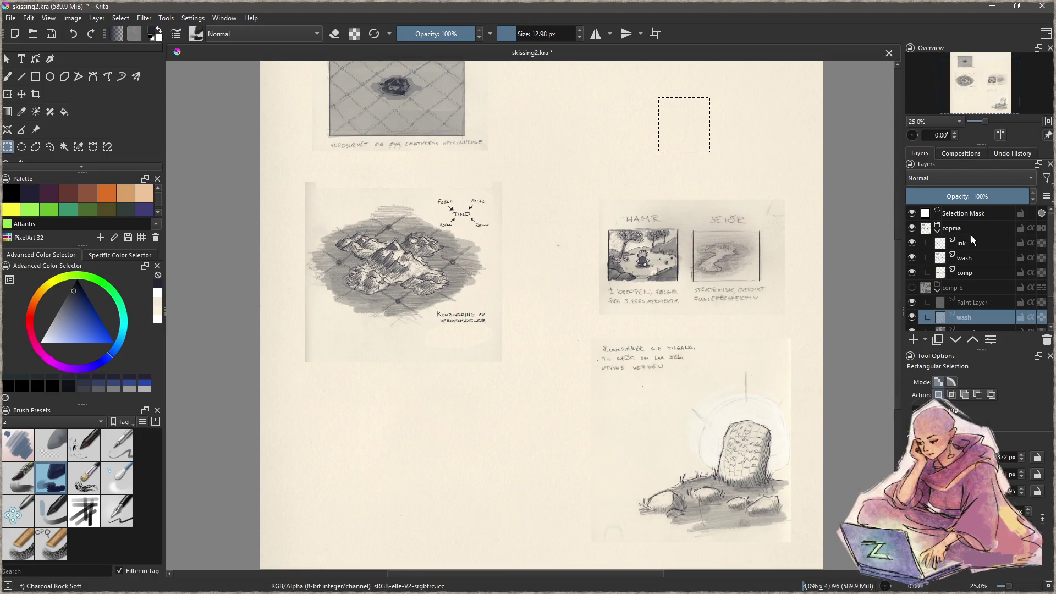
click(912, 227)
click(937, 288)
click(937, 230)
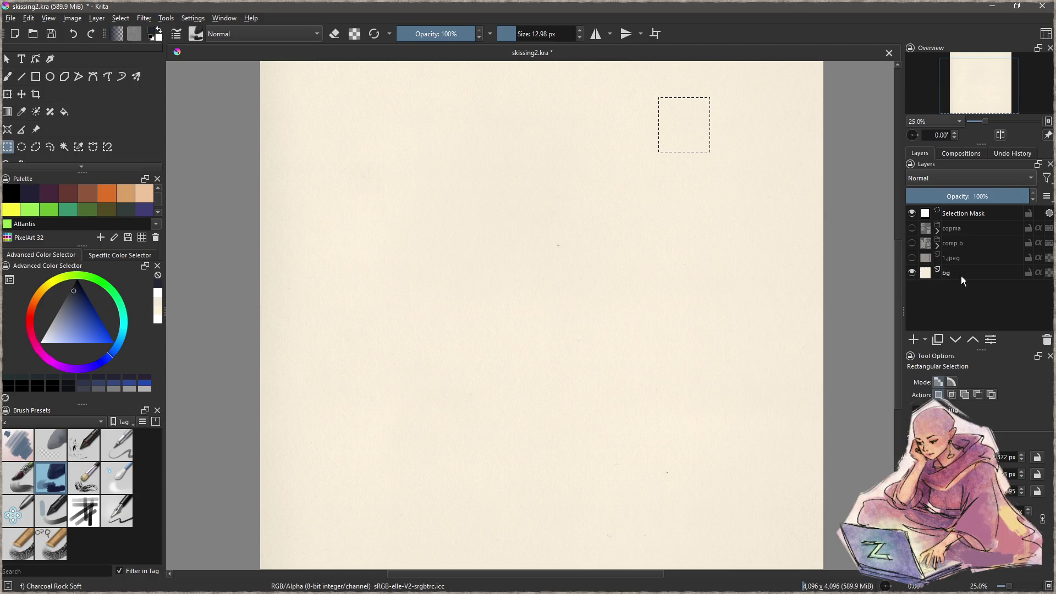
Step: Clear the selection and add a layer group above bg named 'new'
click(953, 276)
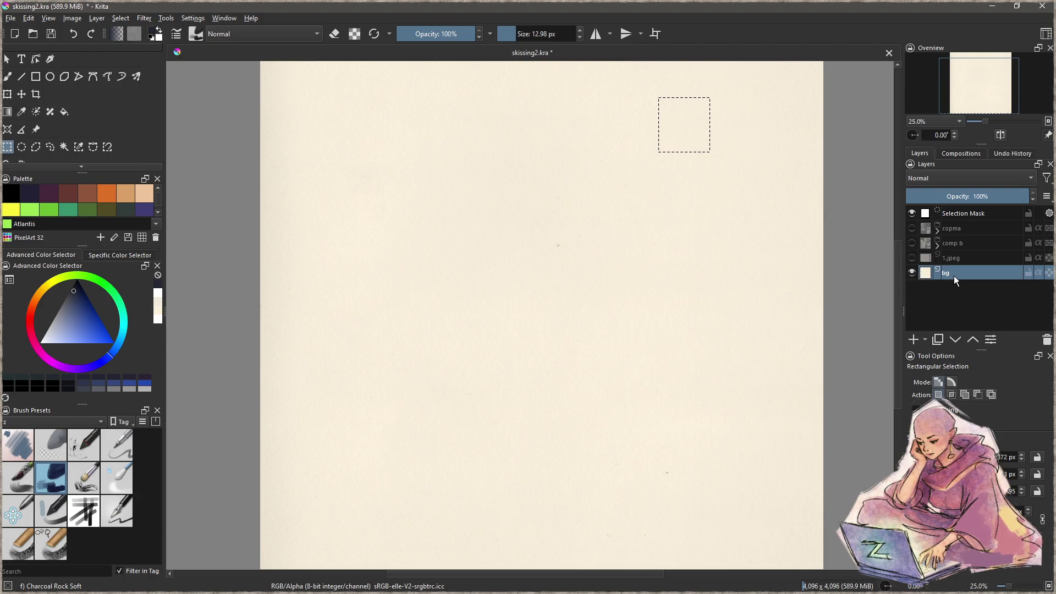
drag(629, 234, 583, 271)
key(ctrl+shift+a)
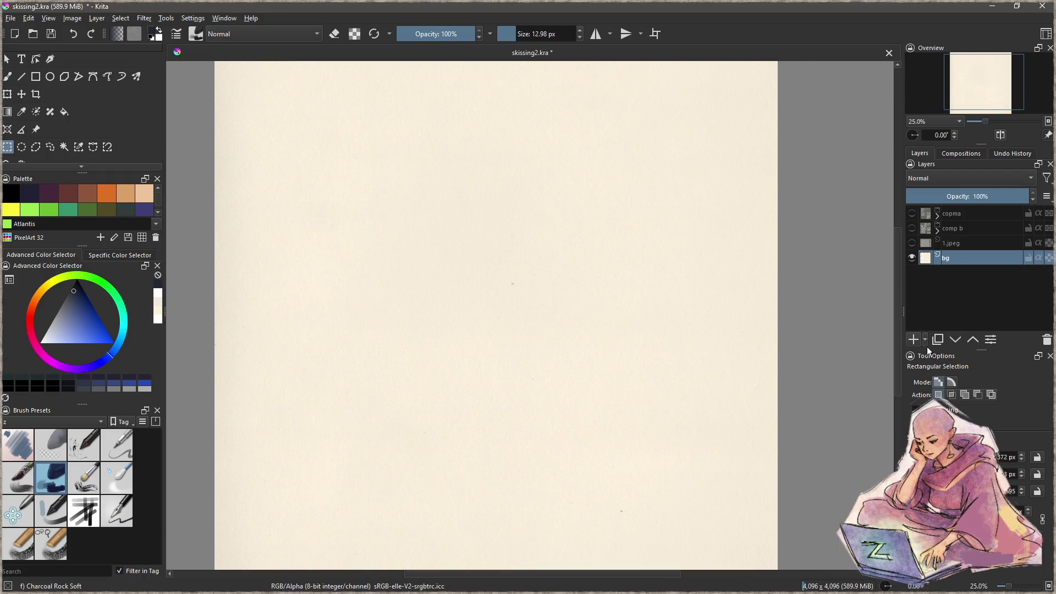
click(927, 341)
click(936, 367)
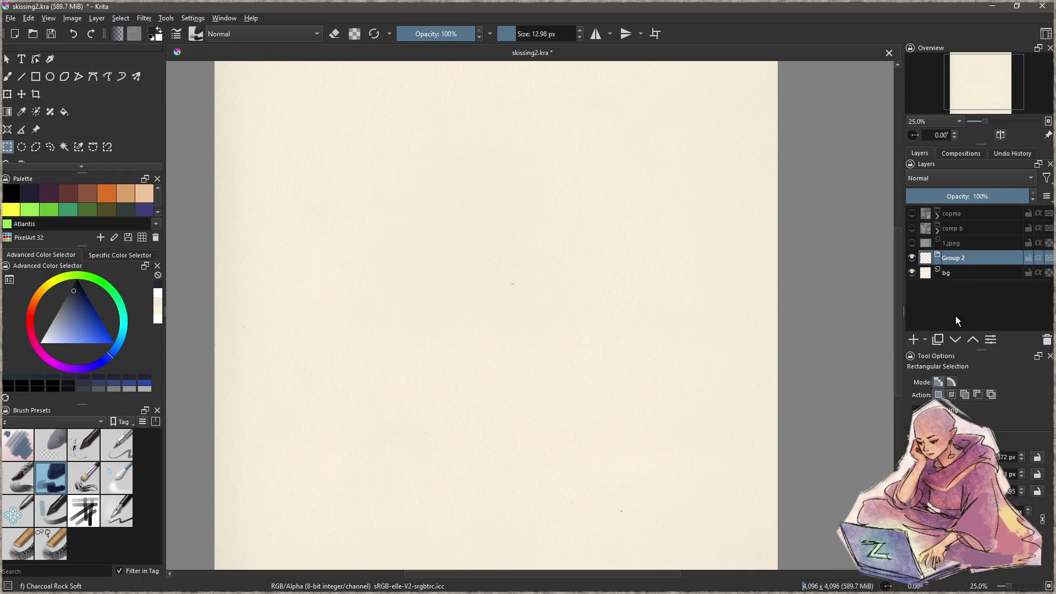
double_click(963, 262)
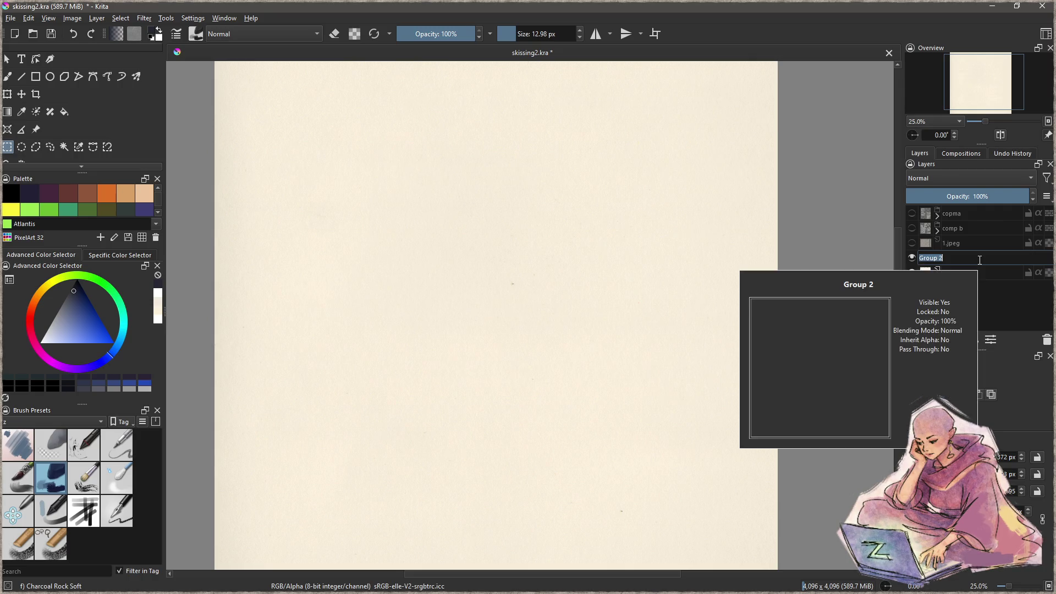
text(new)
key(Return)
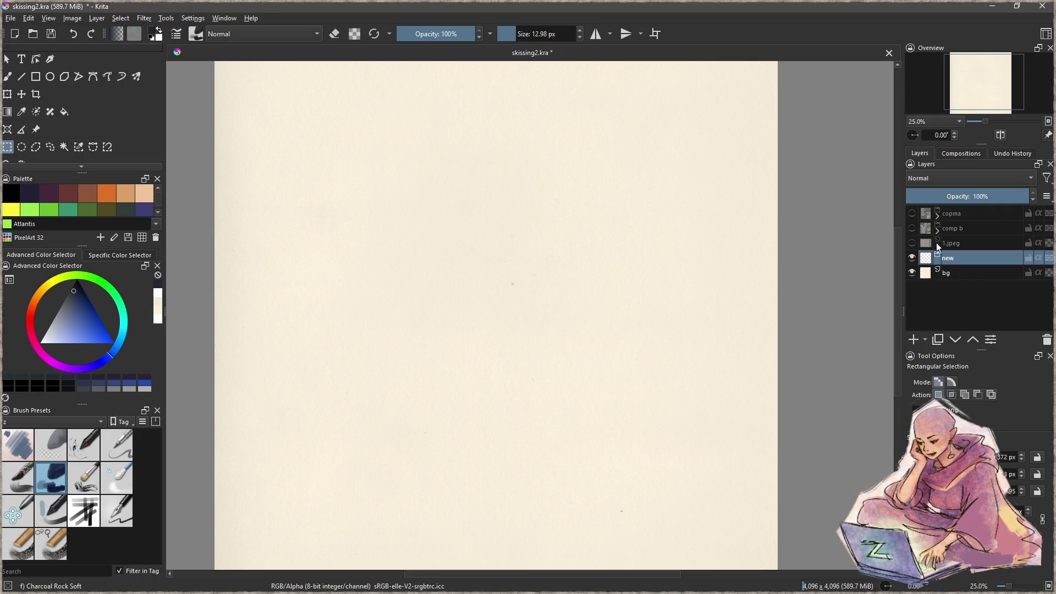
Step: Briefly view the 1.jpeg scan, hide it again, and add an empty paint layer inside 'new'
click(910, 243)
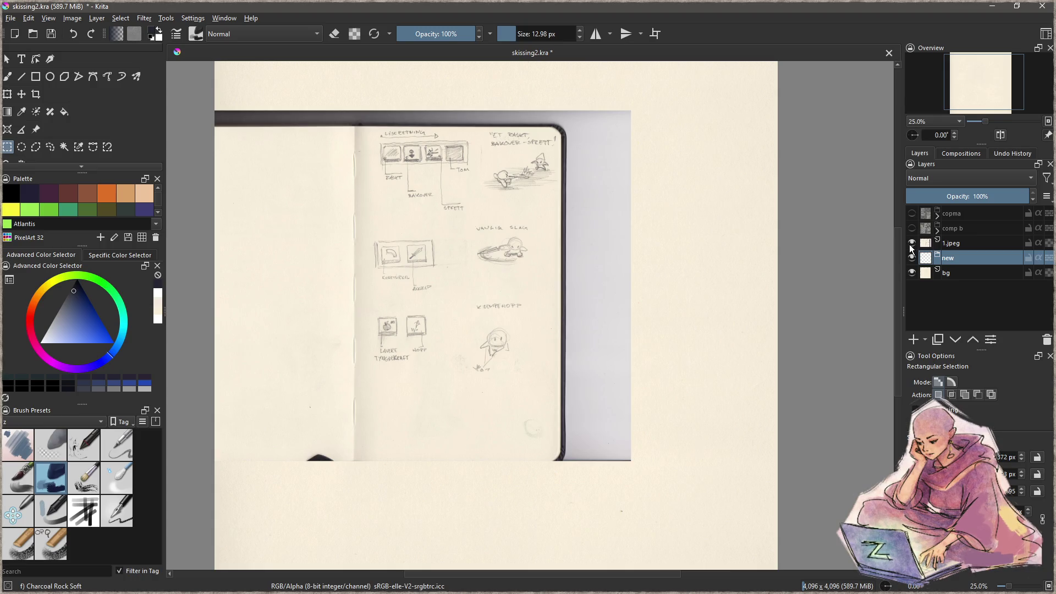
scroll(407, 204, up, 2)
drag(509, 324, 510, 367)
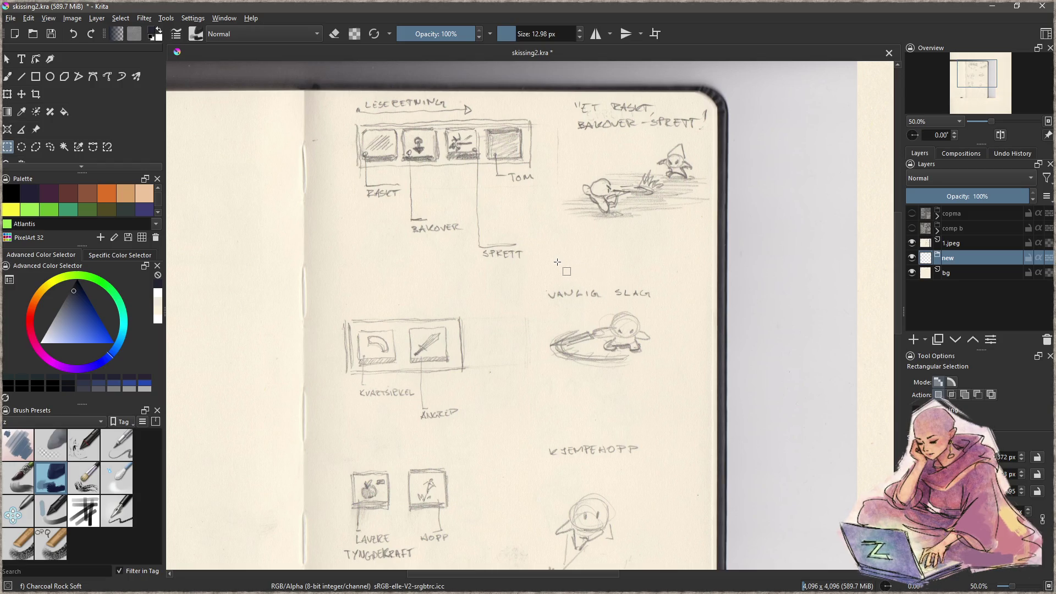
scroll(553, 263, down, 1)
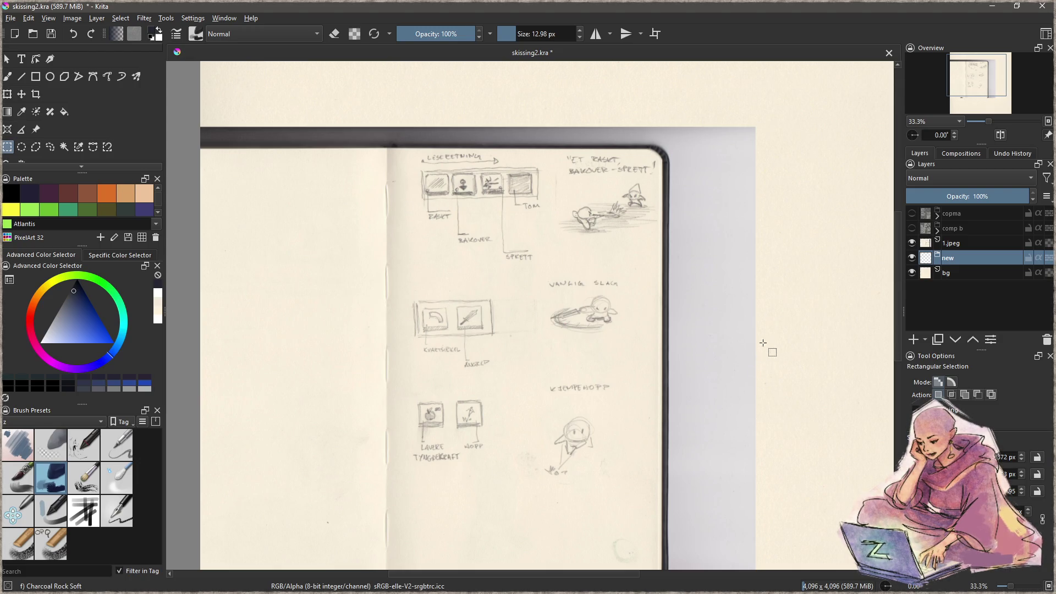
click(911, 244)
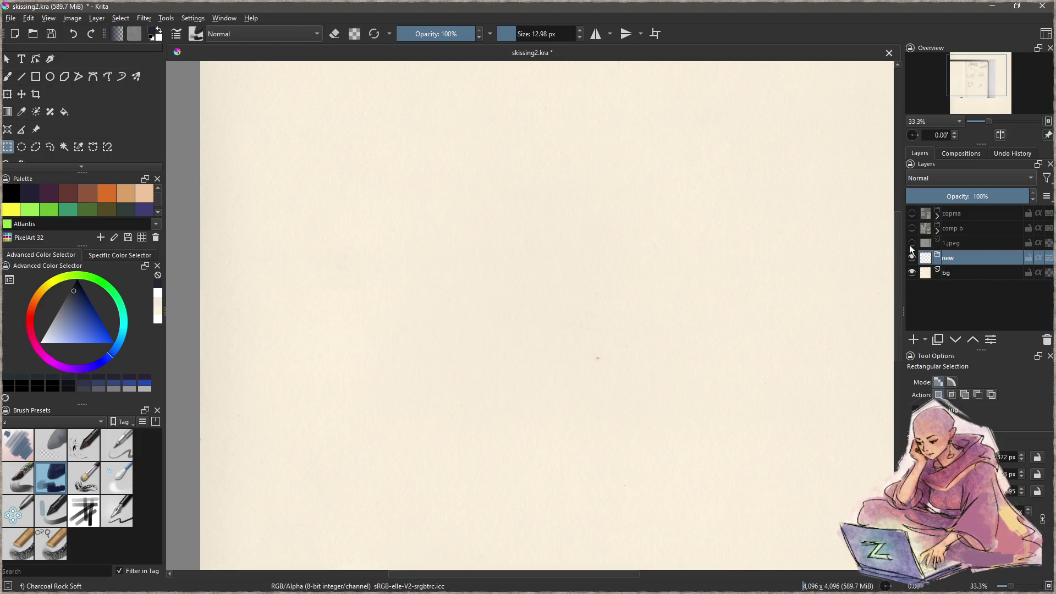
scroll(569, 264, down, 2)
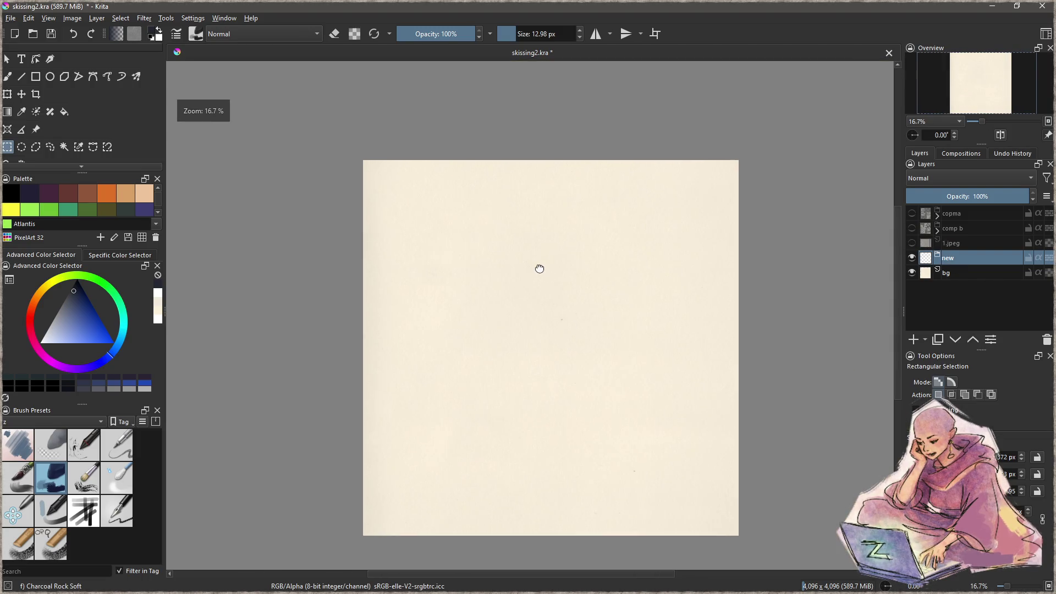
click(912, 340)
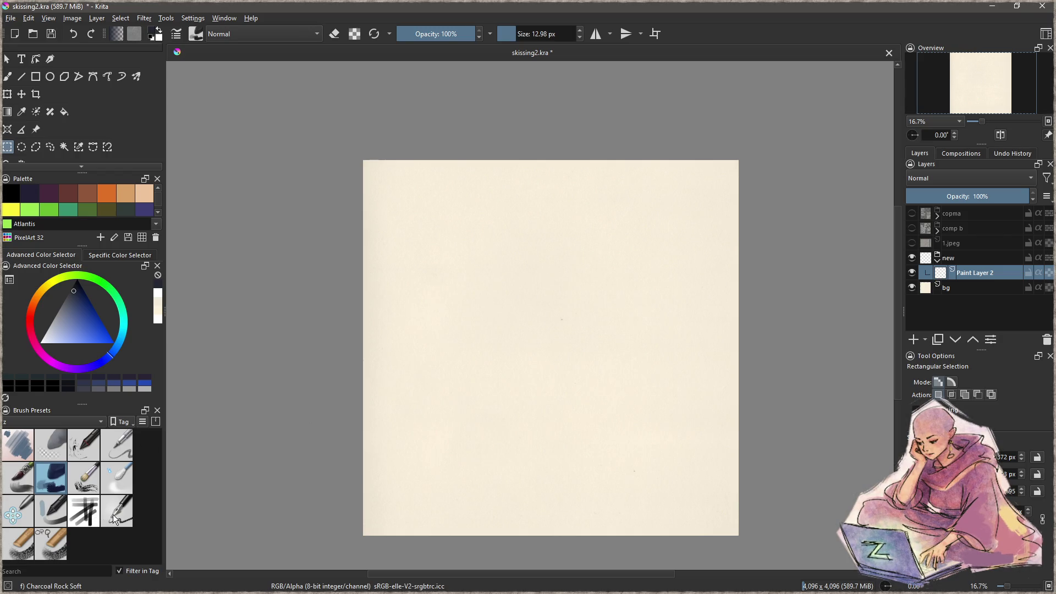
Step: Select the Nacho-Pen brush, draw curved and wavy test strokes, then clear them
click(83, 452)
scroll(531, 311, up, 3)
key(b)
mouse_move(485, 255)
mouse_down()
mouse_move(538, 352)
mouse_move(478, 392)
mouse_up()
scroll(495, 320, up, 6)
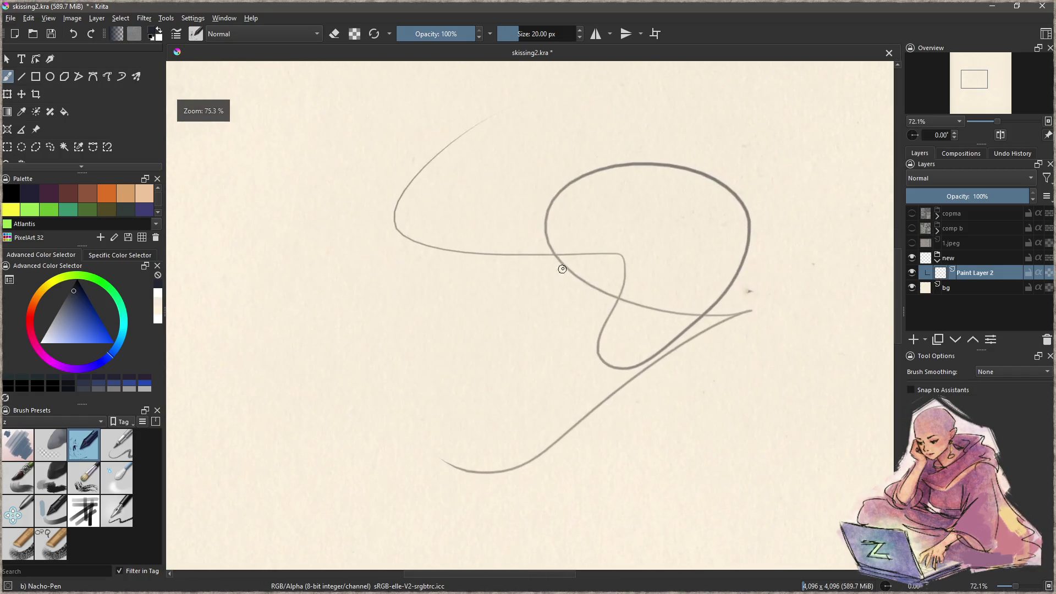
scroll(563, 290, up, 2)
scroll(505, 316, up, 2)
scroll(548, 283, down, 4)
drag(424, 330, 592, 430)
key(ctrl+z)
key(Delete)
Step: Draw zigzag and diagonal Nacho-Pen test lines and clear the layer again
mouse_move(363, 209)
mouse_down()
mouse_move(481, 498)
mouse_move(689, 516)
mouse_move(204, 278)
mouse_move(289, 406)
mouse_move(554, 263)
mouse_move(543, 415)
mouse_move(343, 505)
mouse_up()
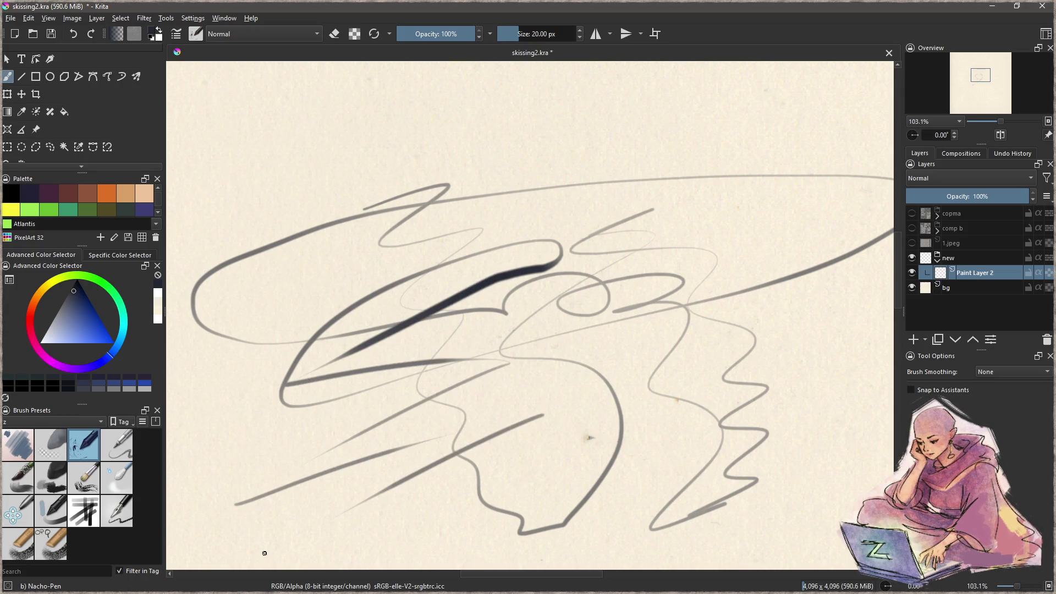
drag(264, 552, 477, 479)
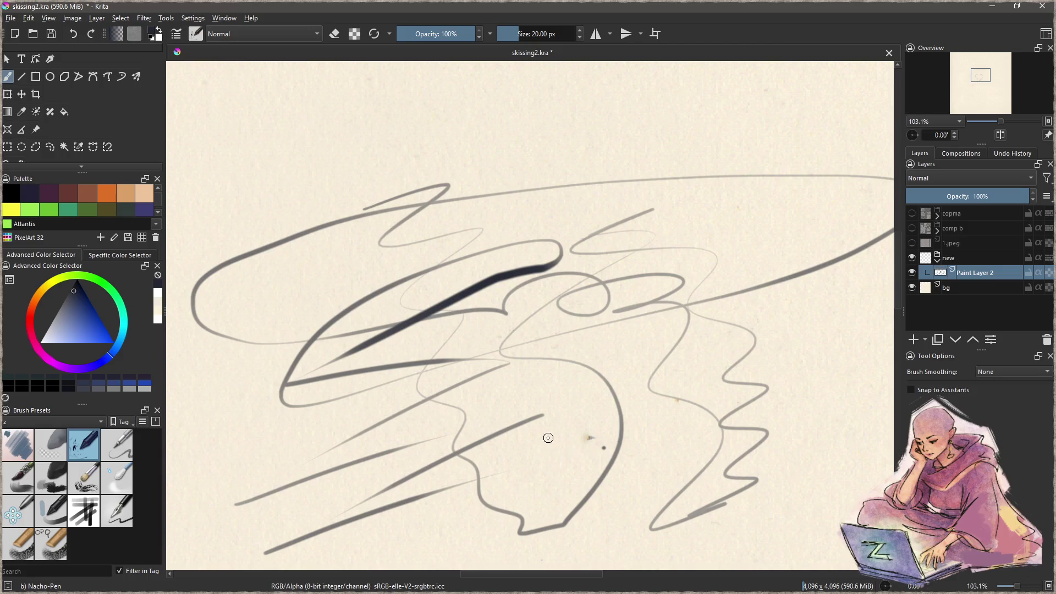
key(Delete)
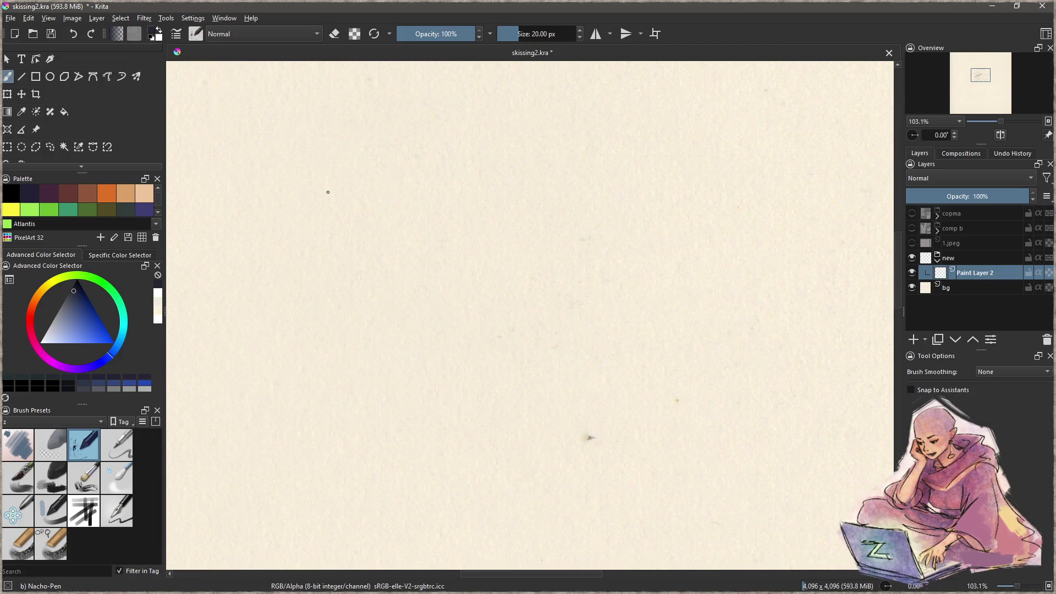
drag(328, 193, 544, 197)
drag(656, 212, 456, 289)
drag(345, 349, 574, 308)
drag(698, 301, 484, 396)
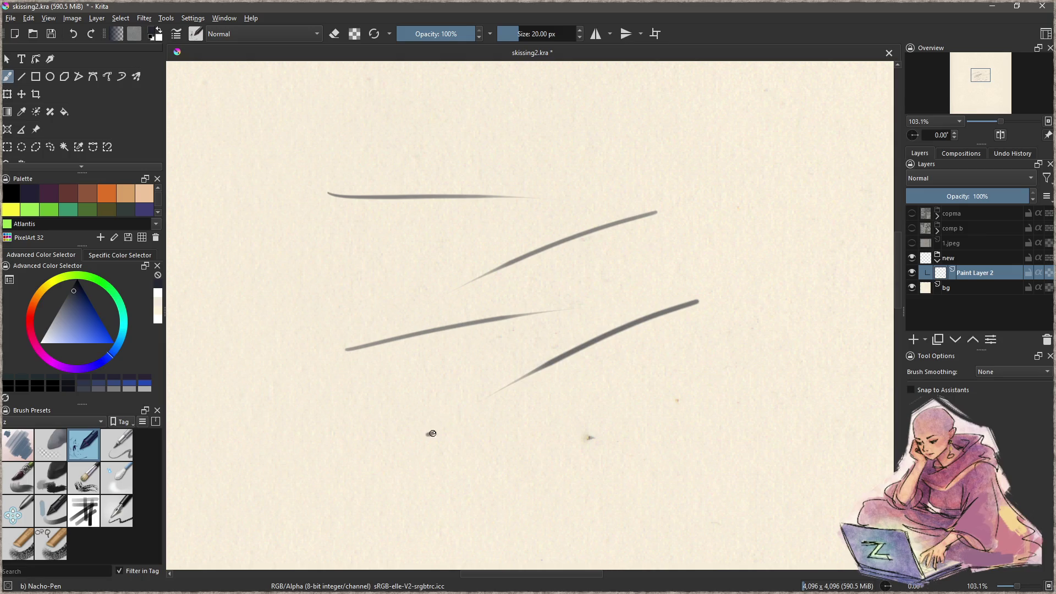
key(Delete)
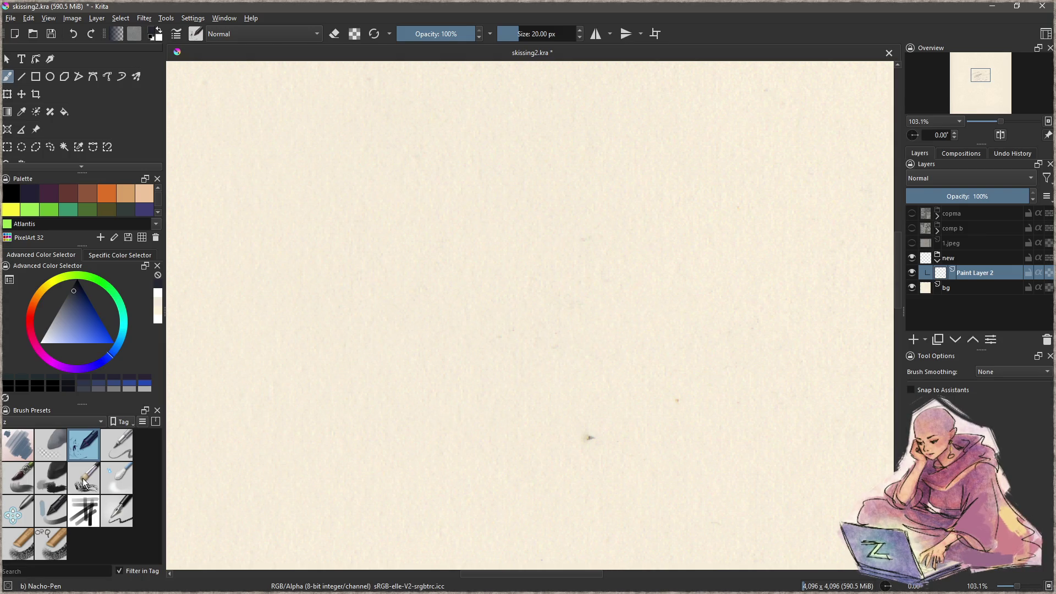
Step: Try the Dry Brushing brush with a wavy test stroke and delete it
click(82, 483)
drag(348, 325, 599, 393)
key(Delete)
Step: Test the Dry Brushing and Bristles-4 Glaze brushes with hatching and grey glaze strokes, clearing them
mouse_move(446, 318)
mouse_down()
mouse_move(458, 370)
mouse_move(517, 346)
mouse_move(359, 350)
mouse_move(450, 412)
mouse_move(339, 391)
mouse_move(316, 369)
mouse_up()
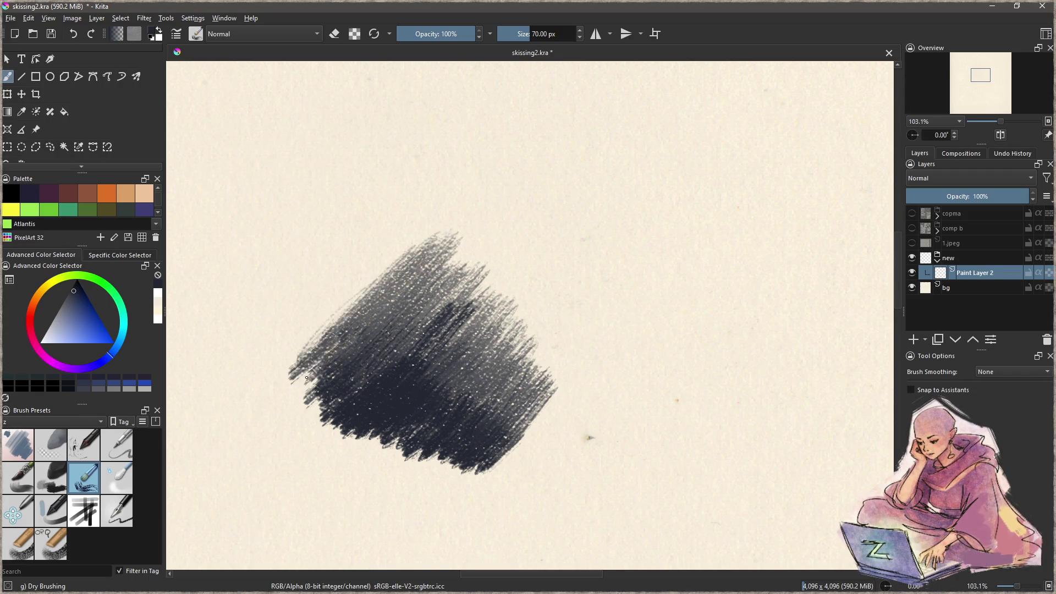
key(Delete)
click(18, 477)
mouse_move(378, 357)
mouse_down()
mouse_move(489, 258)
mouse_move(498, 310)
mouse_up()
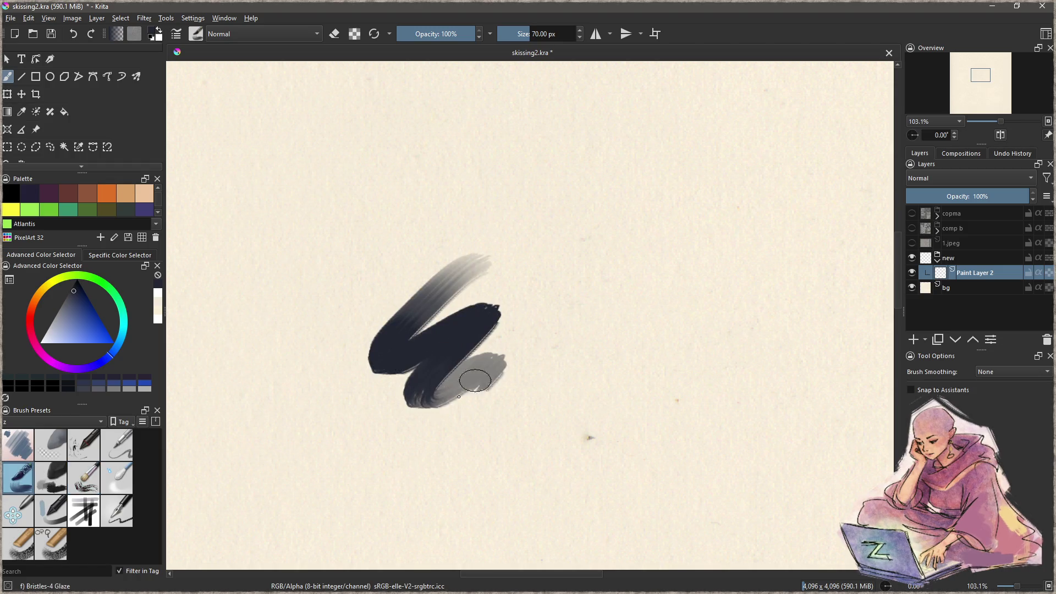
drag(418, 407, 528, 369)
mouse_move(380, 440)
mouse_down()
mouse_move(403, 374)
mouse_move(473, 259)
mouse_up()
drag(352, 352, 478, 237)
drag(462, 363, 528, 330)
key(Delete)
mouse_move(512, 283)
mouse_down()
mouse_move(472, 335)
mouse_move(502, 349)
mouse_move(484, 365)
mouse_move(515, 354)
mouse_move(504, 299)
mouse_move(484, 363)
mouse_up()
key(Delete)
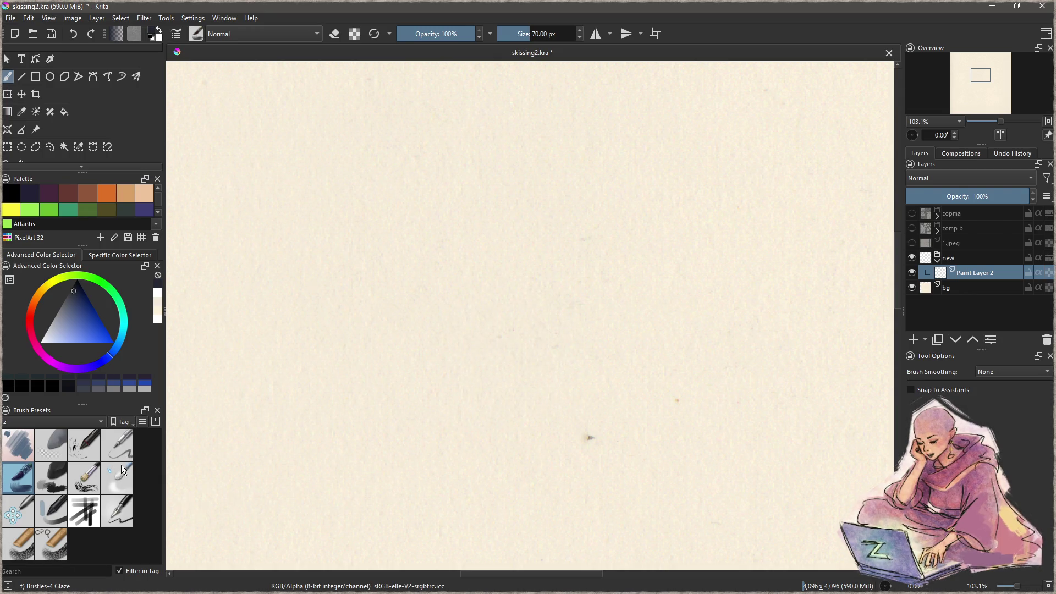
mouse_move(365, 297)
mouse_down()
mouse_move(479, 259)
mouse_move(412, 342)
mouse_move(406, 389)
mouse_move(522, 335)
mouse_move(440, 415)
mouse_up()
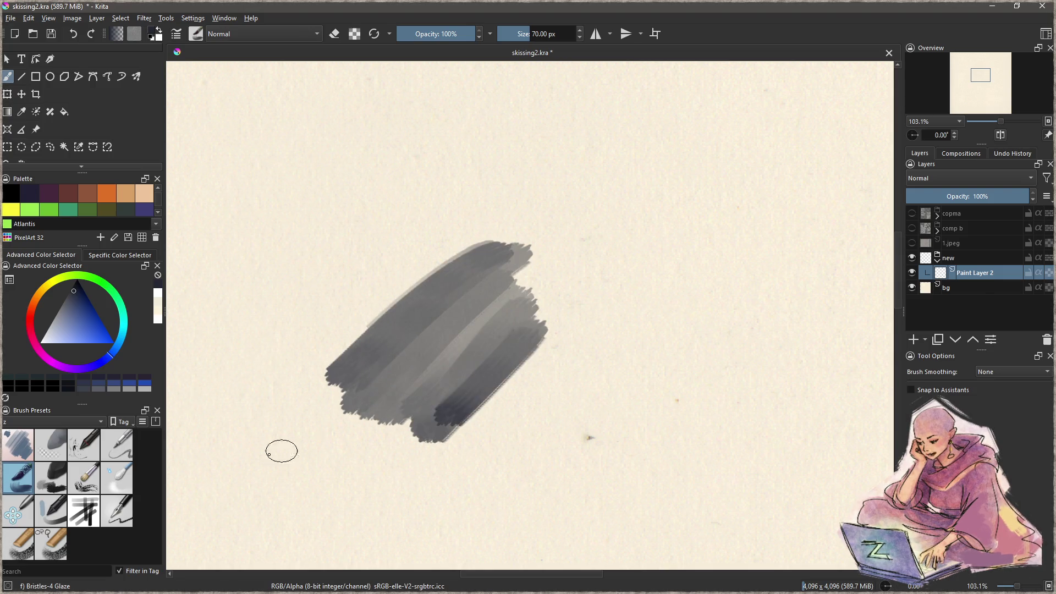
Step: Try the Blender Blur, Zeozen square soft 2 and zBlocking brushes, undoing each test stroke
click(117, 477)
mouse_move(372, 419)
mouse_down()
mouse_move(471, 396)
mouse_move(519, 296)
mouse_move(403, 353)
mouse_move(356, 360)
mouse_move(479, 279)
mouse_move(534, 268)
mouse_move(412, 318)
mouse_move(502, 322)
mouse_move(484, 408)
mouse_move(396, 395)
mouse_move(380, 344)
mouse_move(412, 225)
mouse_move(430, 261)
mouse_move(514, 306)
mouse_move(531, 353)
mouse_move(502, 370)
mouse_move(478, 236)
mouse_up()
key(ctrl+z)
key(ctrl+z)
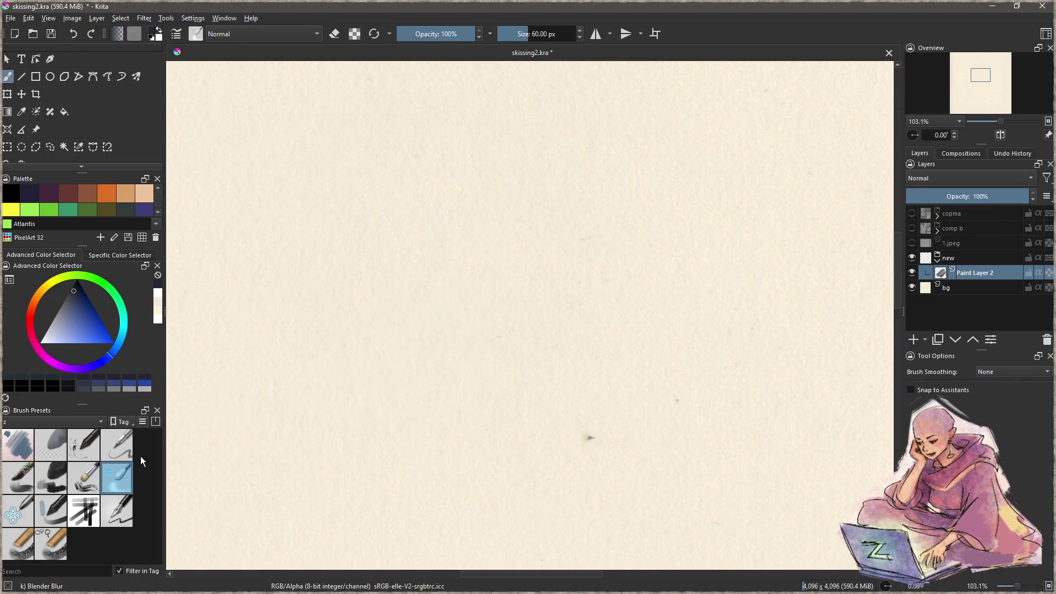
click(84, 510)
mouse_move(426, 297)
mouse_down()
mouse_move(385, 424)
mouse_move(572, 484)
mouse_up()
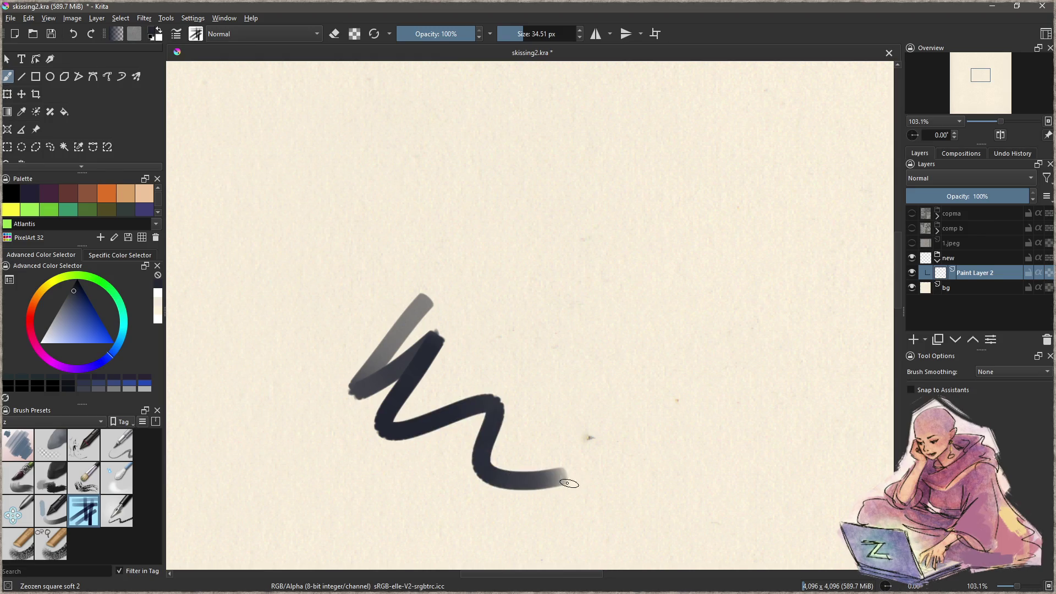
key(ctrl+z)
click(51, 510)
mouse_move(470, 299)
mouse_down()
mouse_move(333, 239)
mouse_move(358, 402)
mouse_move(427, 242)
mouse_move(405, 273)
mouse_move(482, 417)
mouse_move(547, 339)
mouse_move(570, 430)
mouse_move(348, 418)
mouse_move(522, 448)
mouse_up()
key(ctrl+z)
Step: Test white dabs on the dark shape, then return to dark navy and paint an oval loop
key(x)
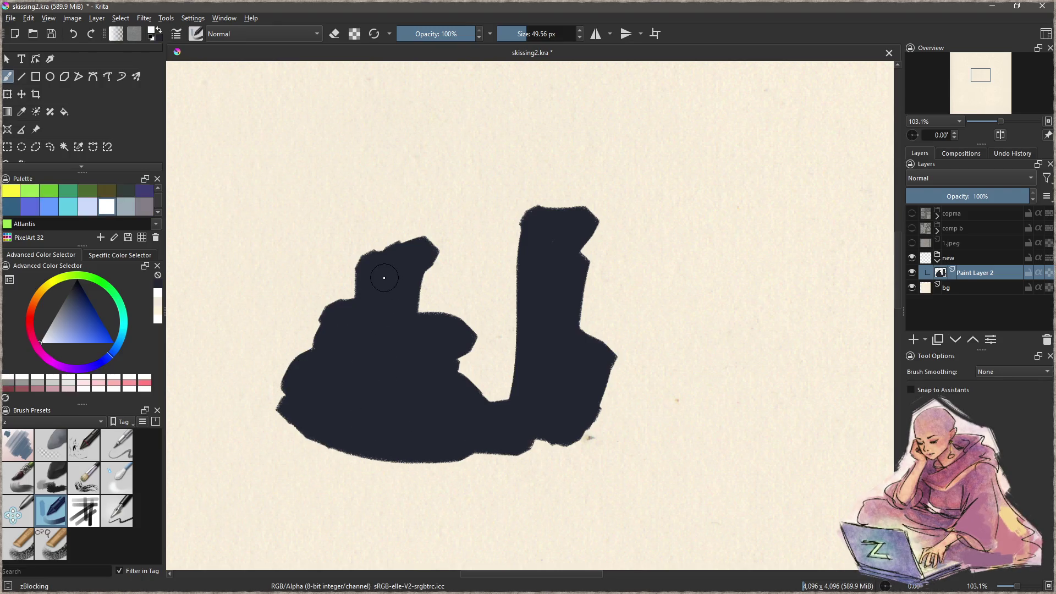
drag(377, 272, 404, 281)
click(394, 300)
click(339, 332)
key(ctrl+z)
key(ctrl+z)
key(ctrl+z)
key(ctrl+z)
key(ctrl+z)
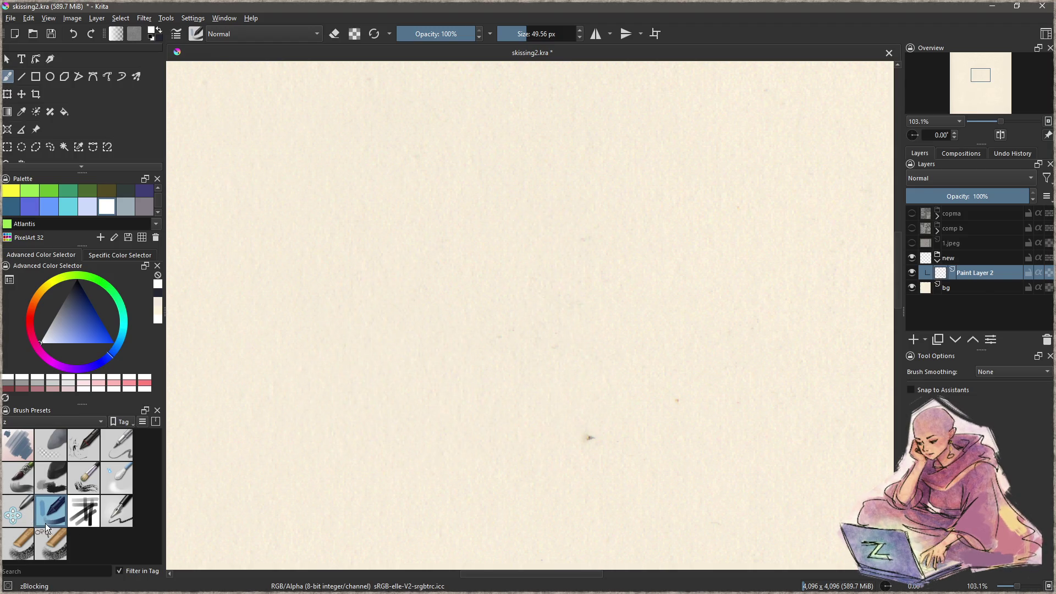
mouse_move(467, 275)
mouse_down()
mouse_move(510, 286)
mouse_move(418, 335)
mouse_up()
key(ctrl+z)
key(x)
mouse_move(511, 286)
mouse_down()
mouse_move(544, 272)
mouse_move(364, 379)
mouse_up()
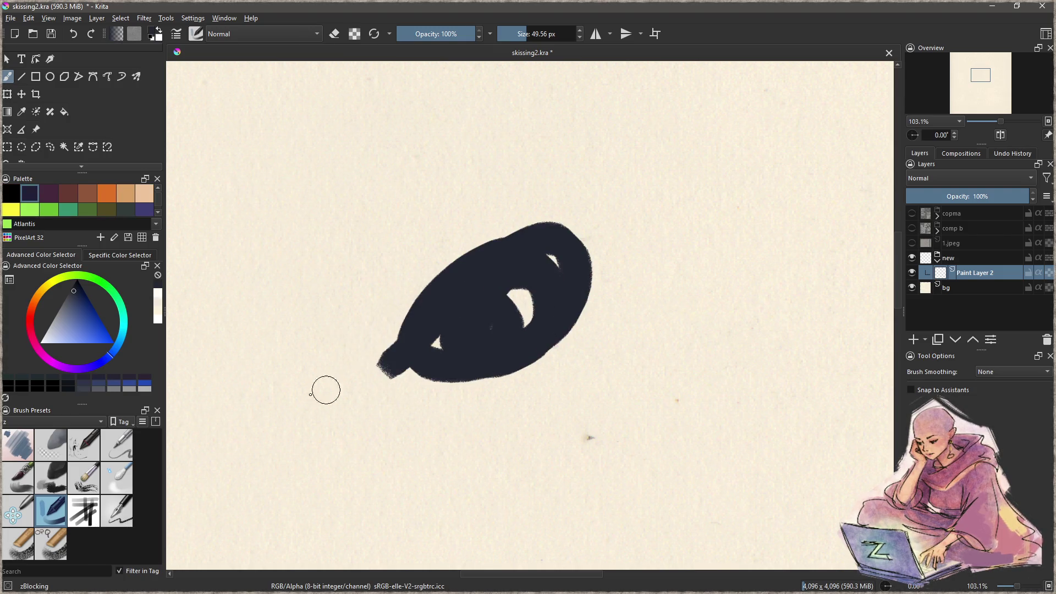
Step: Reshape the dark shape with Distort Move, clear the layer, and select zSketcher opaque
click(14, 514)
drag(511, 291, 523, 330)
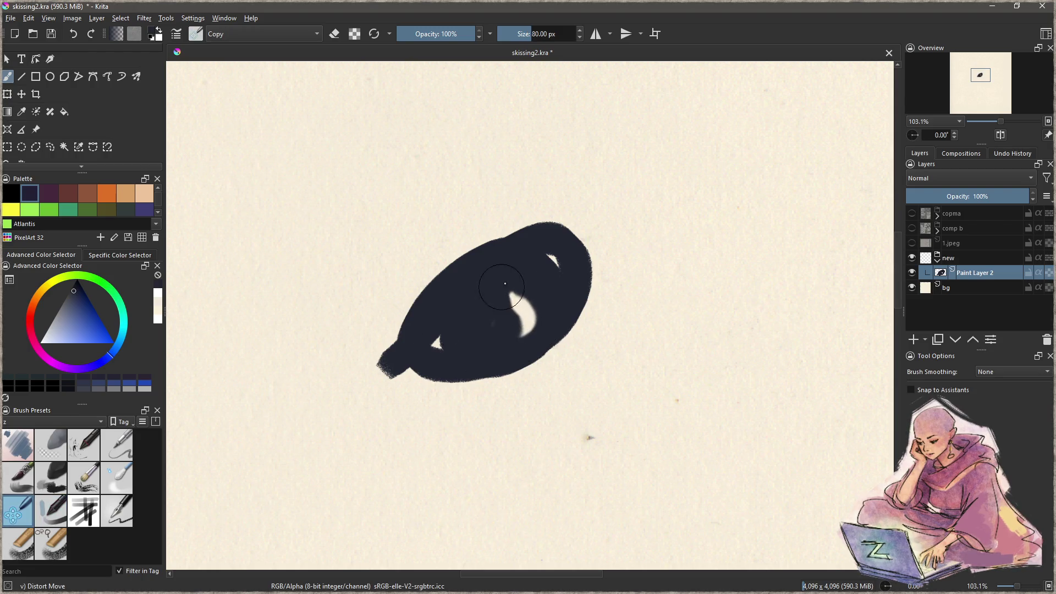
mouse_move(533, 222)
mouse_down()
mouse_move(569, 329)
mouse_move(550, 226)
mouse_up()
ctrl+click(461, 380)
key(Delete)
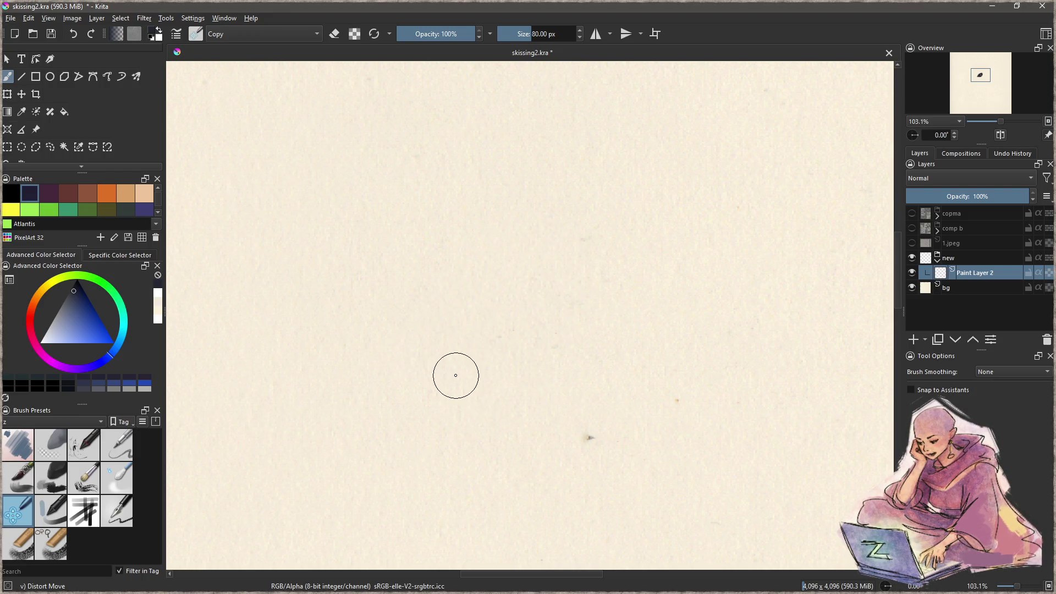
click(126, 509)
click(55, 539)
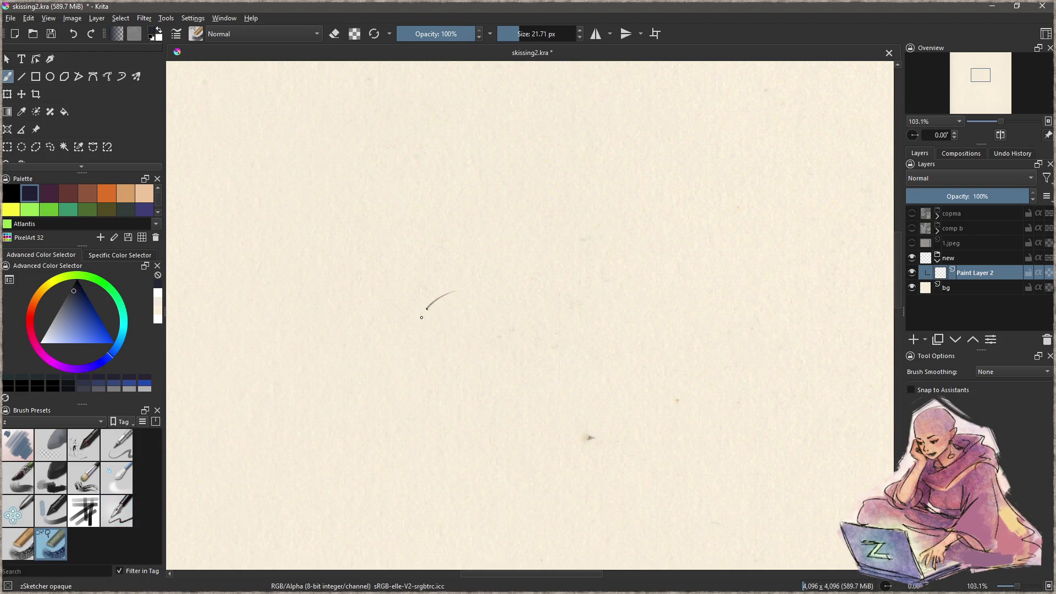
Step: Draw and undo a looping test stroke with zSketcher opaque
drag(456, 291, 389, 424)
scroll(474, 348, up, 1)
scroll(475, 348, up, 3)
key(ctrl+z)
Step: Switch to the plain zSketcher brush, undo its test loop, and zoom out to the whole page
click(19, 545)
drag(495, 278, 550, 352)
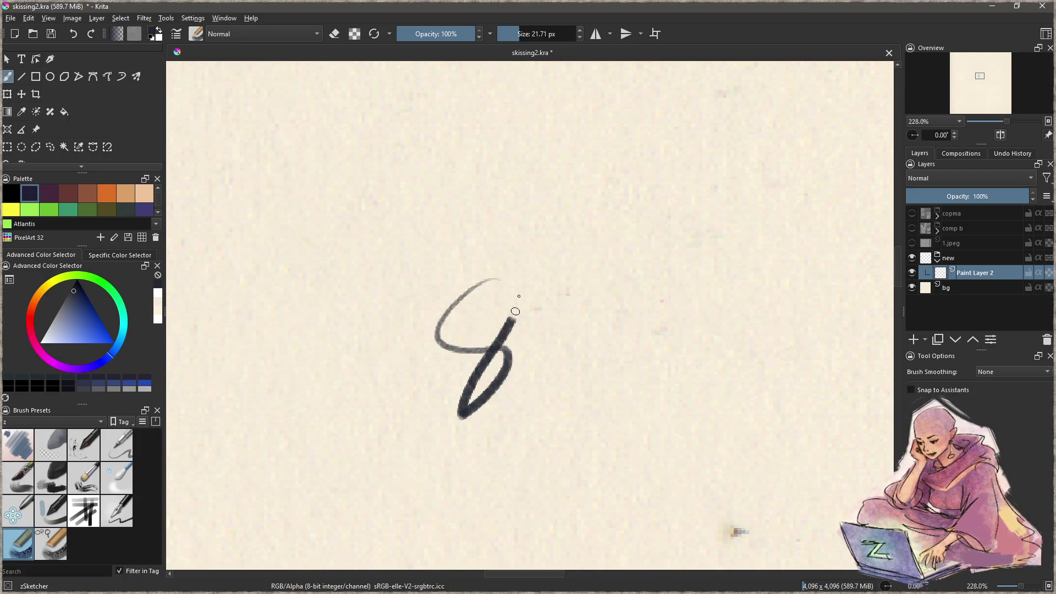
key(ctrl+z)
scroll(408, 539, down, 5)
drag(408, 539, 421, 498)
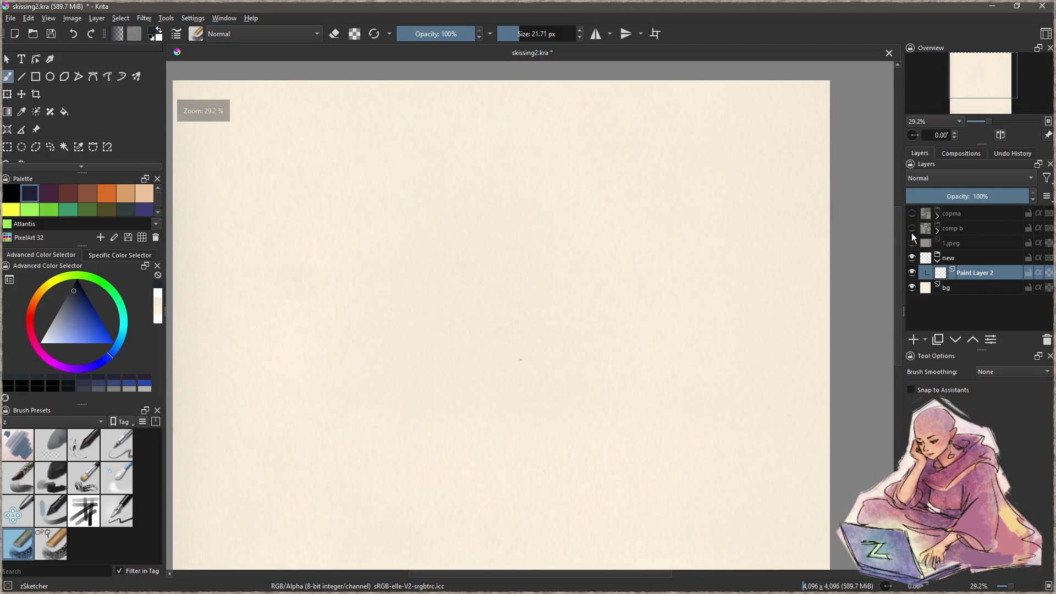
Step: Show the comp b layer, zoom in on the knight sketch, and add a thin pencil stroke
click(912, 227)
mouse_move(566, 287)
mouse_down()
mouse_move(614, 264)
mouse_move(484, 353)
mouse_up()
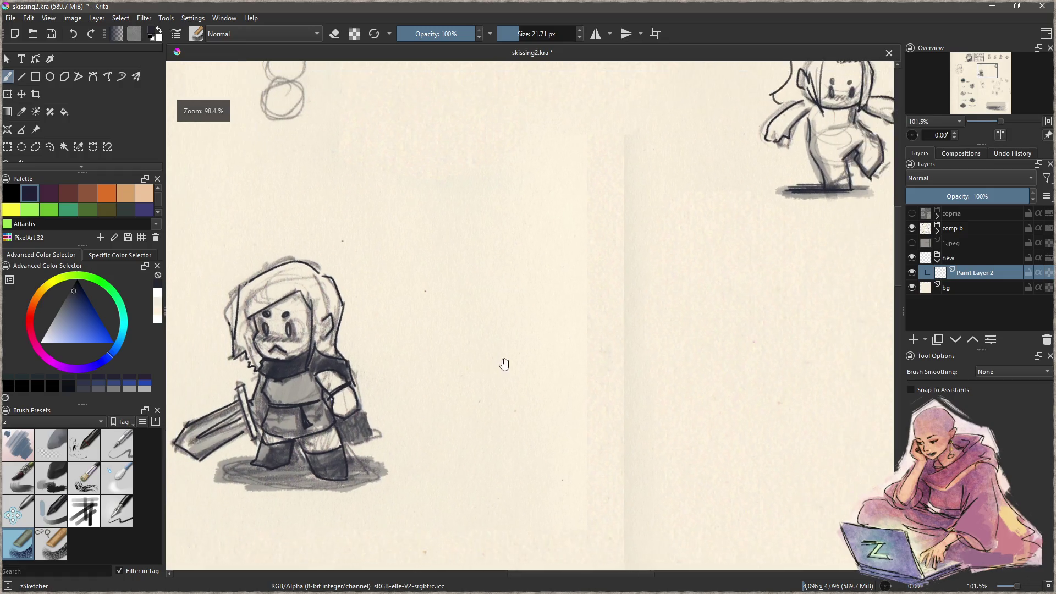
drag(505, 354, 485, 354)
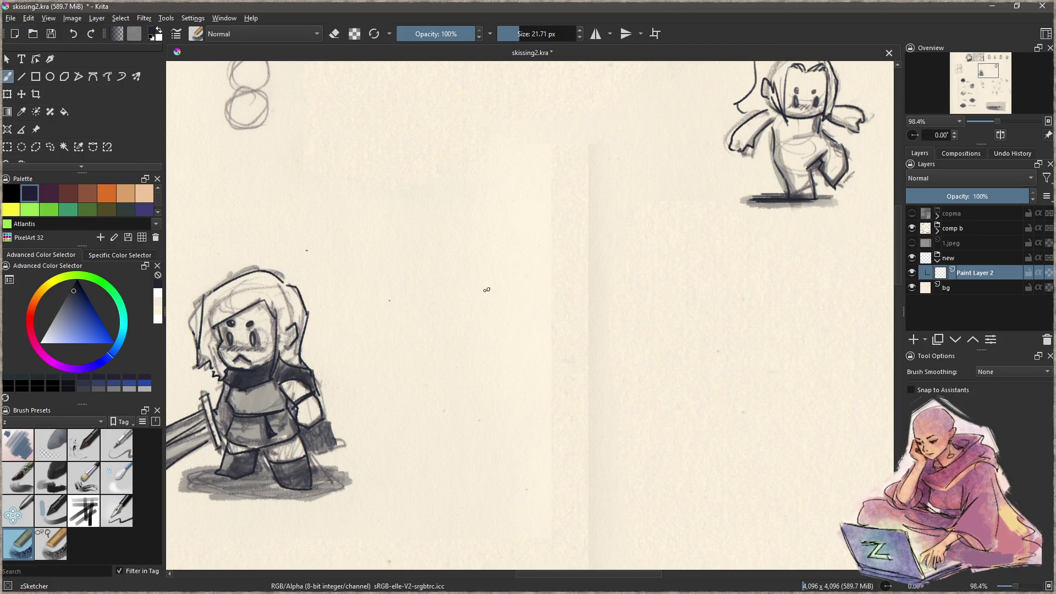
drag(551, 303, 553, 340)
Step: Pan across the GRAN, EIK, FJELL, MYR and HAV/GAP tiles, then hide comp b
scroll(694, 325, down, 3)
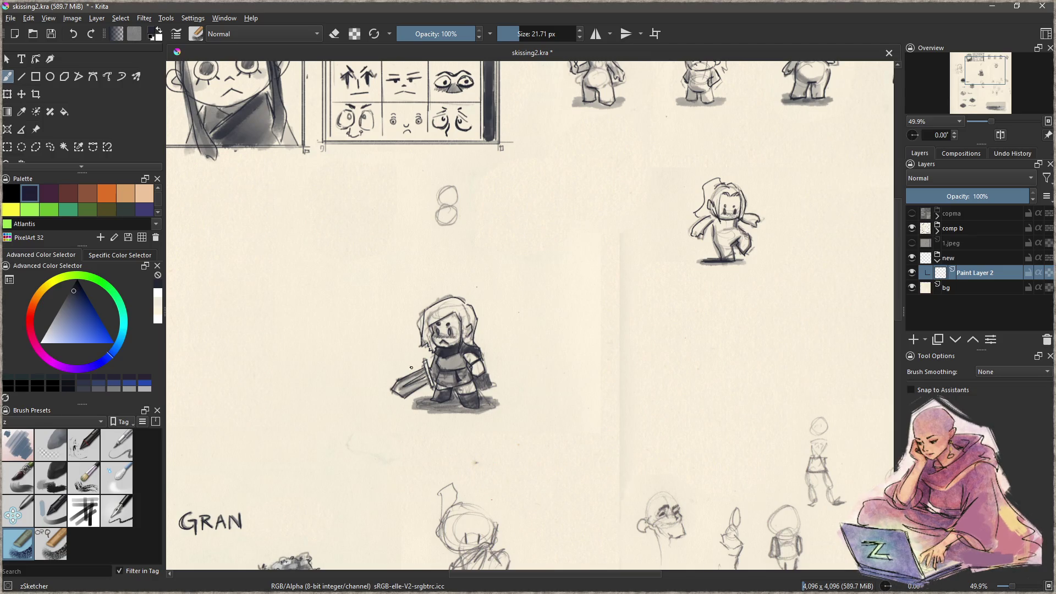
drag(410, 367, 422, 368)
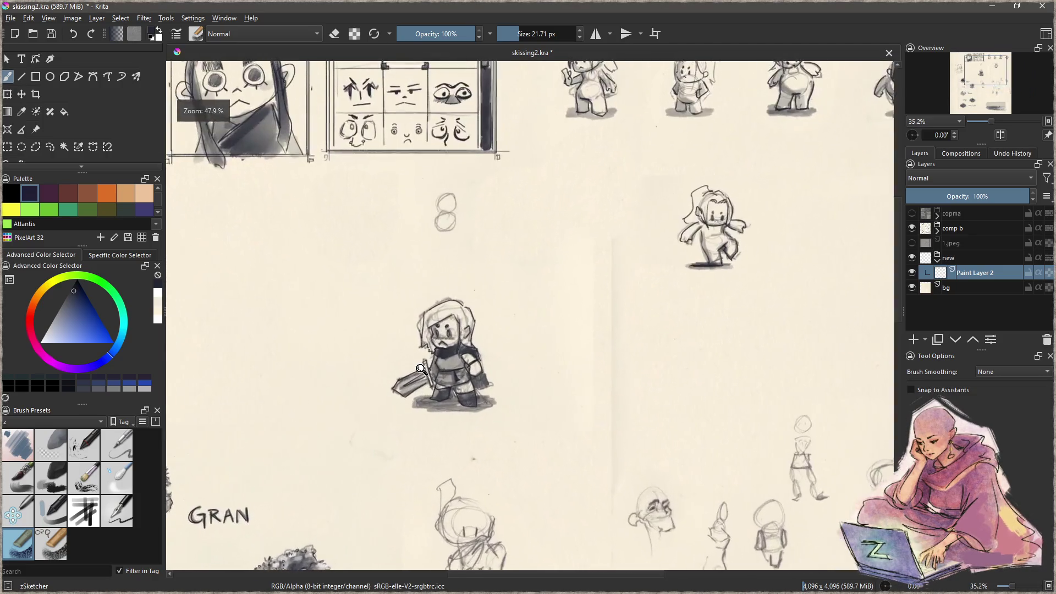
mouse_move(421, 368)
mouse_down()
mouse_move(456, 321)
mouse_move(500, 389)
mouse_up()
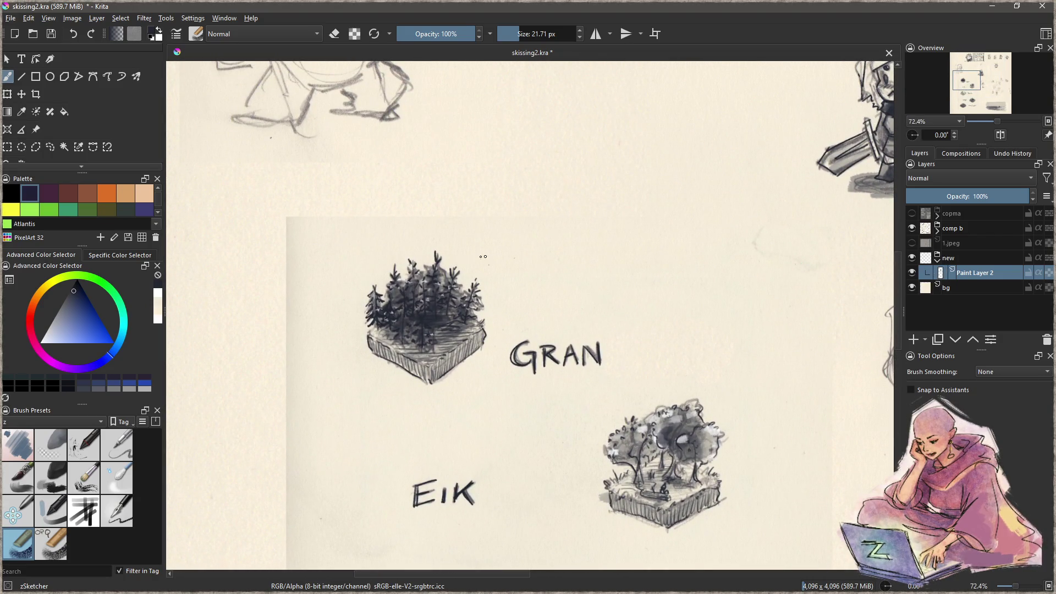
drag(366, 389, 372, 307)
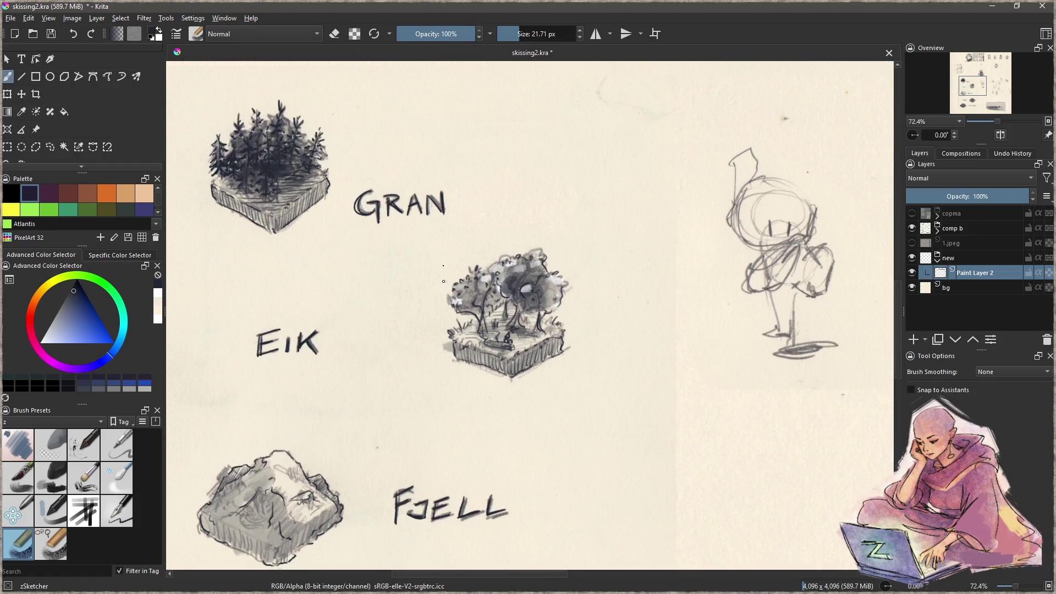
drag(366, 447, 489, 302)
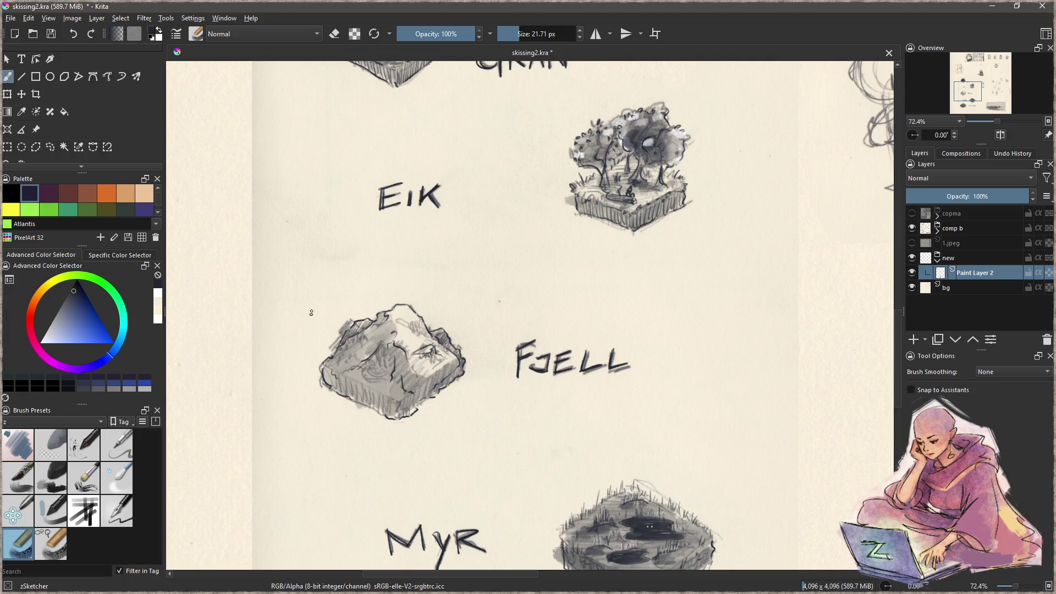
drag(363, 441, 297, 237)
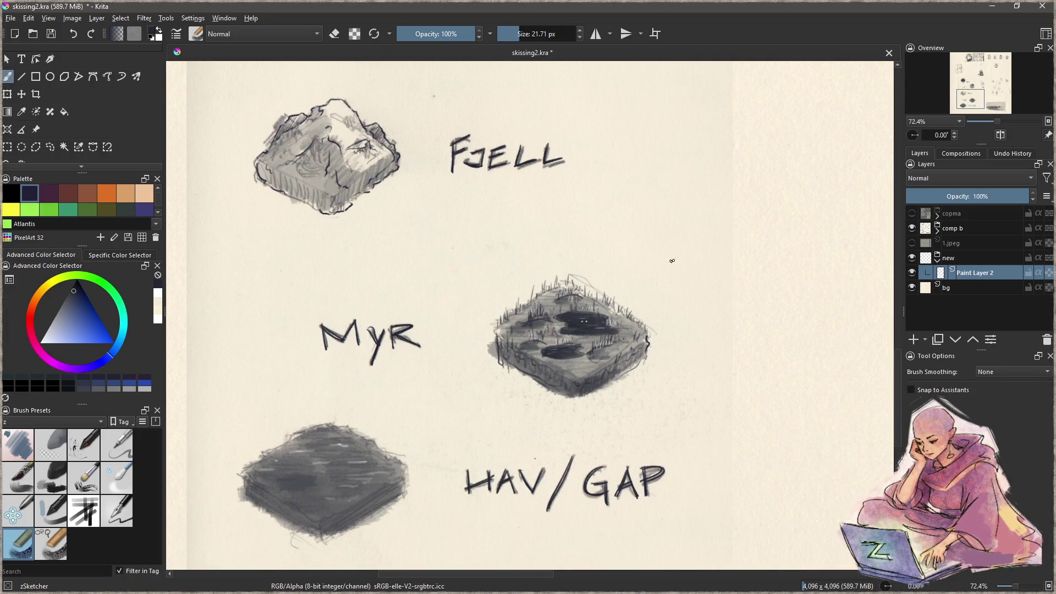
drag(431, 425, 544, 328)
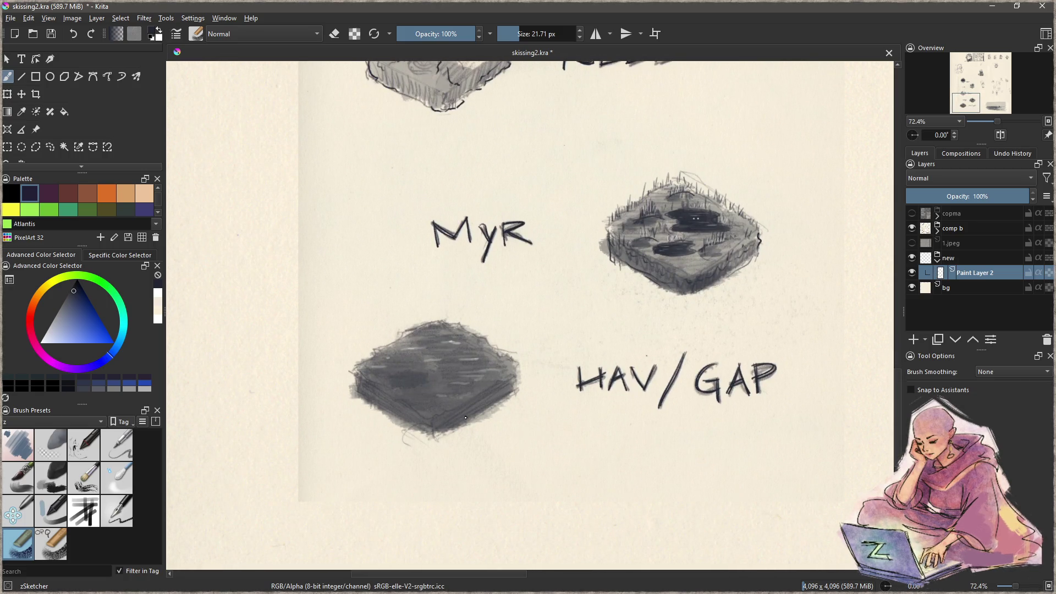
scroll(452, 427, down, 3)
click(912, 228)
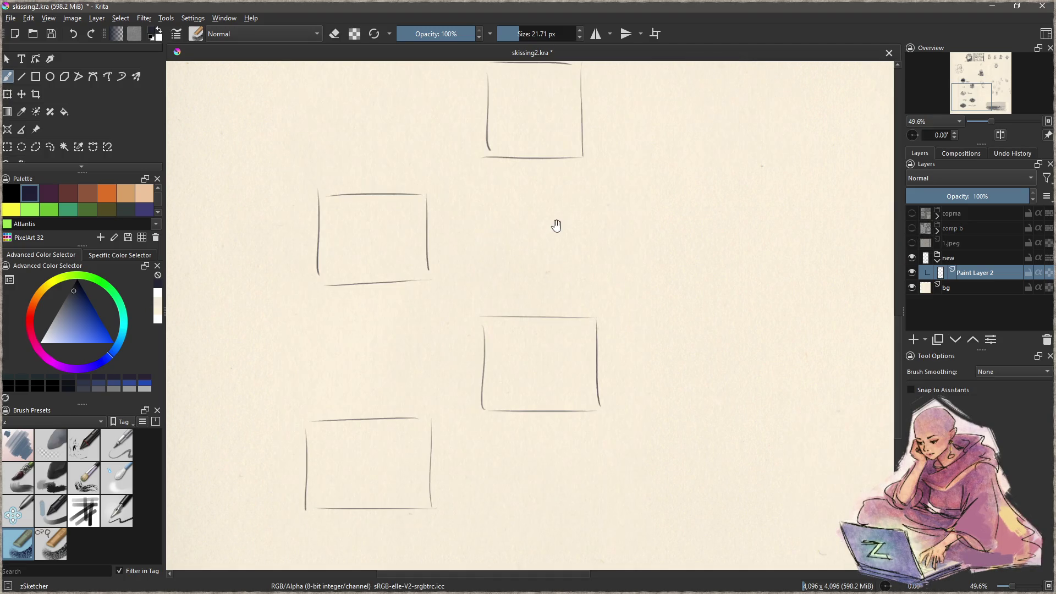
Step: Centre the empty boxes and add a new paint layer above Paint Layer 2
drag(556, 226, 672, 342)
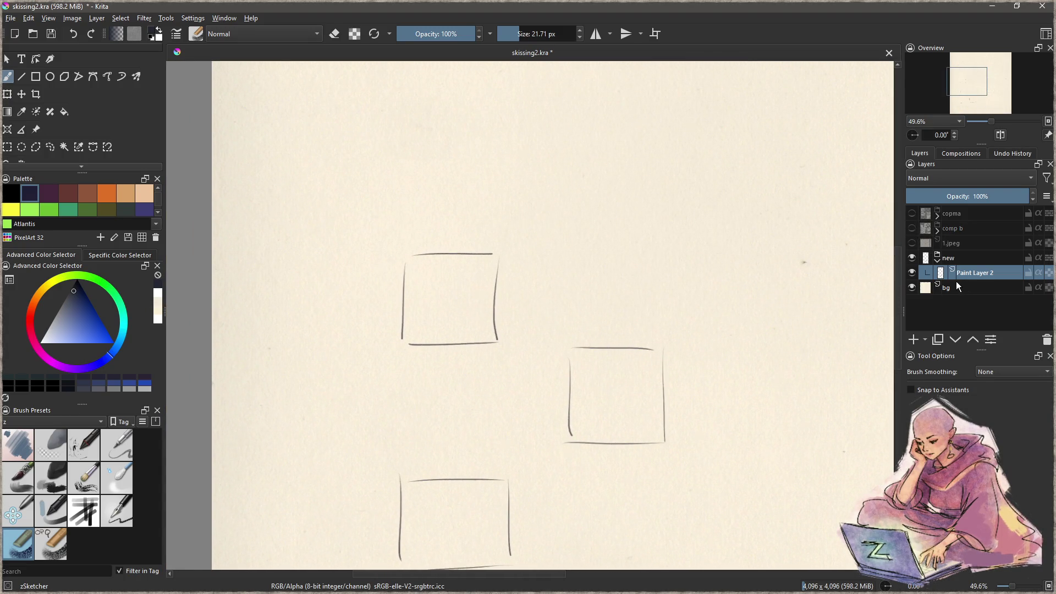
click(913, 339)
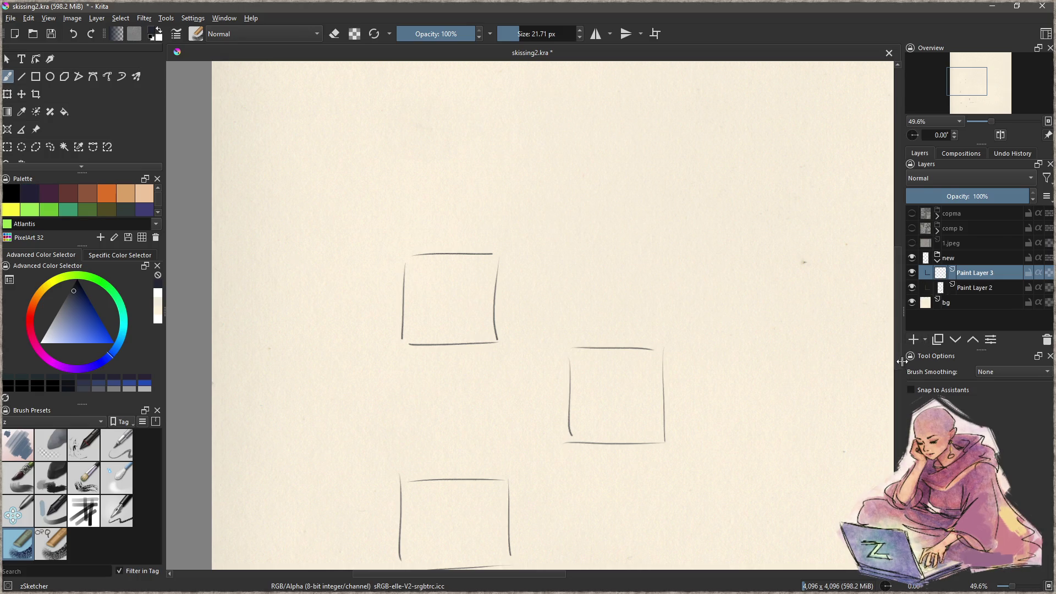
scroll(495, 241, up, 5)
Step: Draw a long curved quill line diagonally across the top box after undoing a trial stroke
drag(476, 297, 461, 338)
drag(443, 264, 433, 391)
key(ctrl+z)
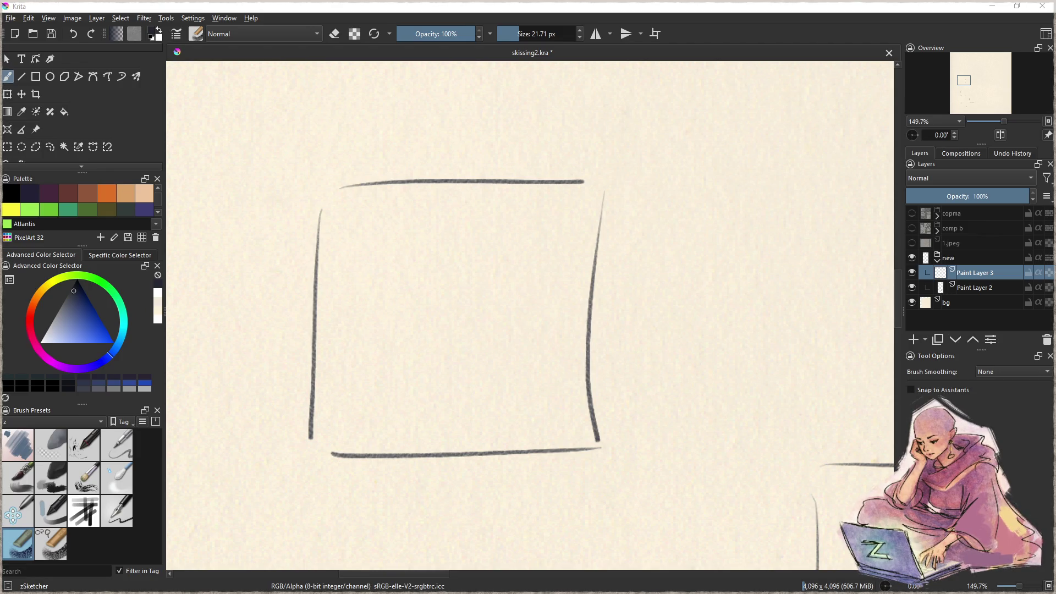
click(363, 5)
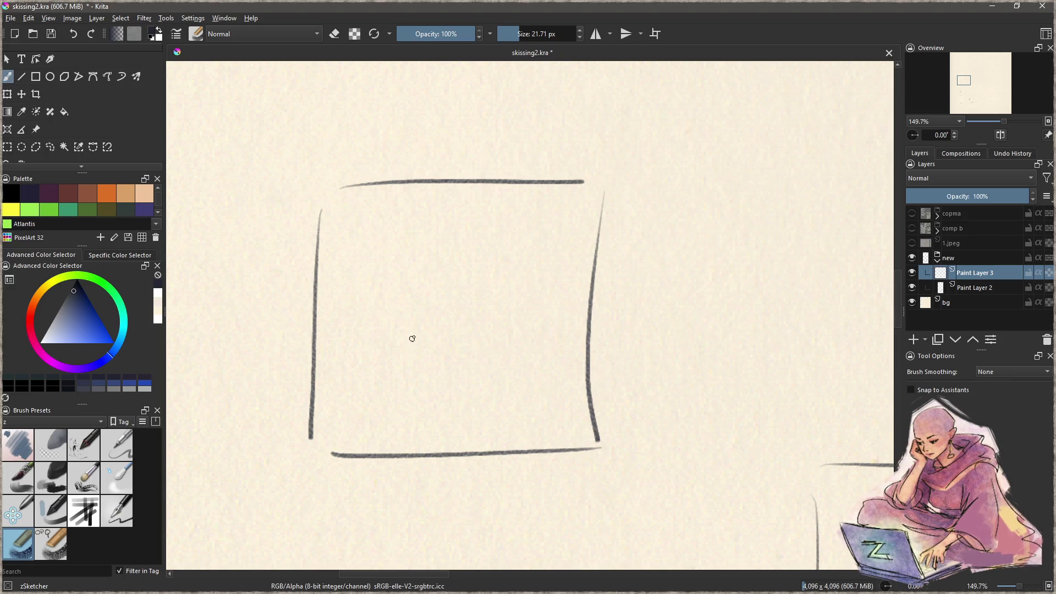
drag(346, 433, 610, 182)
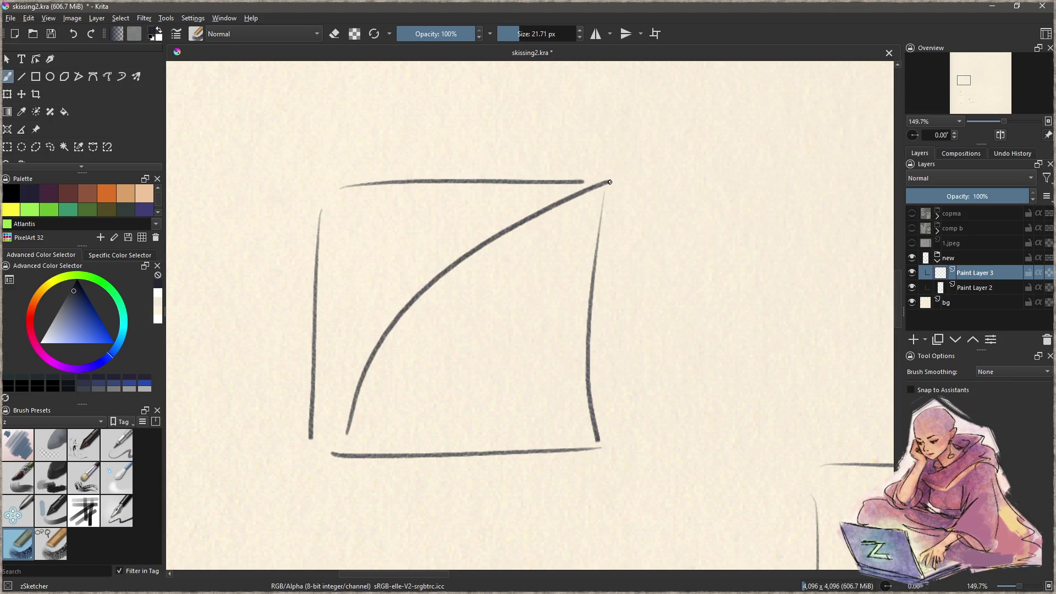
Step: Redraw the quill's diagonal stem and flatter curved top edge, undoing unsatisfying attempts
key(ctrl+z)
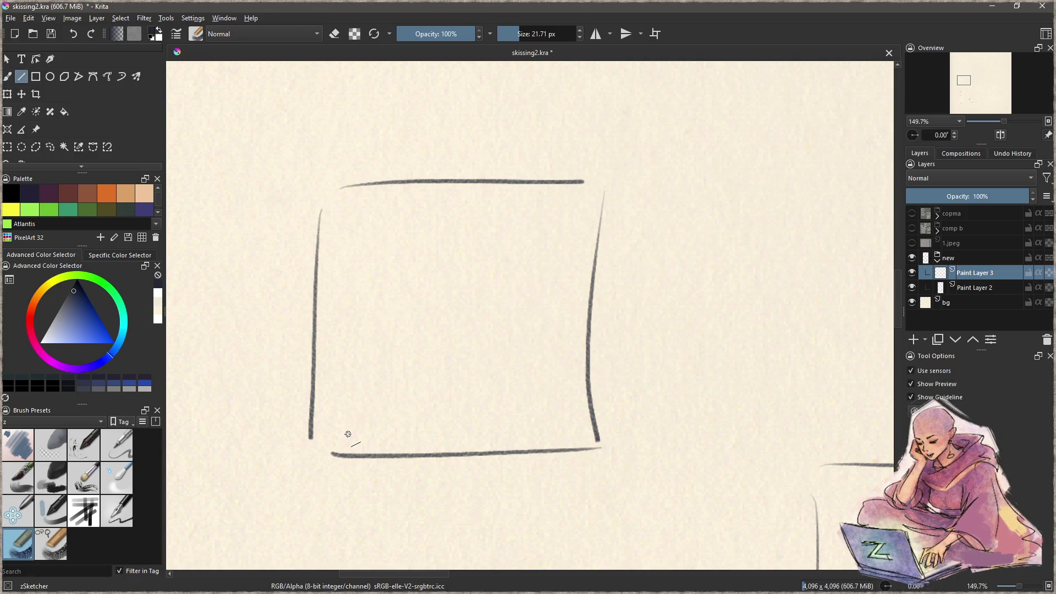
drag(346, 434, 597, 185)
key(ctrl+z)
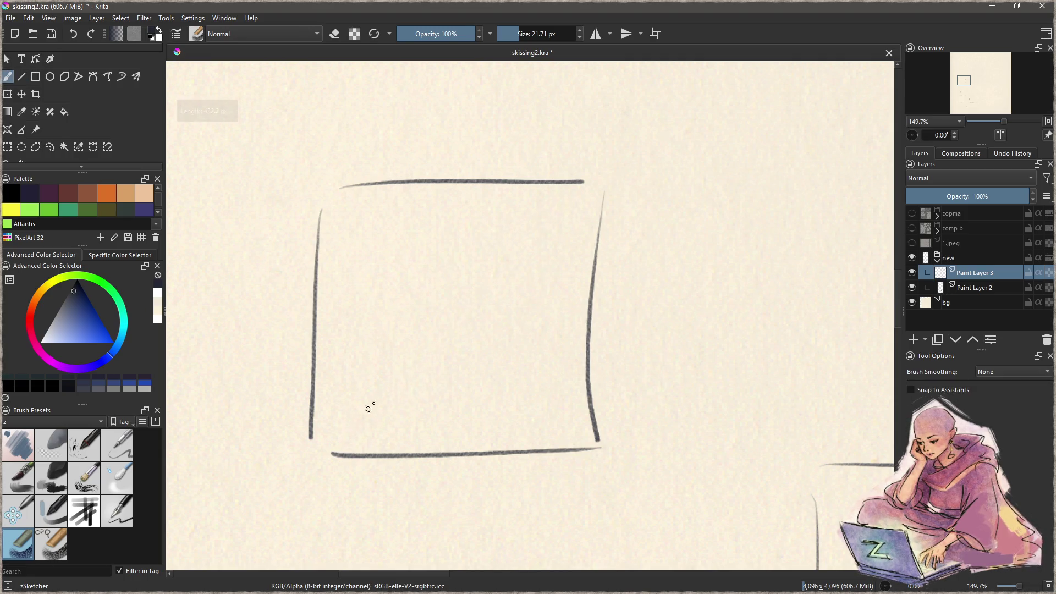
mouse_move(349, 442)
mouse_down()
mouse_move(418, 349)
mouse_move(671, 144)
mouse_up()
key(ctrl+z)
mouse_move(423, 343)
mouse_down()
mouse_move(709, 128)
mouse_move(709, 179)
mouse_move(649, 202)
mouse_move(696, 197)
mouse_move(573, 298)
mouse_move(472, 331)
mouse_move(552, 309)
mouse_move(481, 358)
mouse_move(420, 366)
mouse_move(356, 438)
mouse_move(423, 357)
mouse_up()
mouse_move(391, 389)
mouse_down()
mouse_move(427, 347)
mouse_move(364, 426)
mouse_up()
key(ctrl+z)
Step: Erase part of the doubled stem and redraw a darker line up the stem
key(e)
mouse_move(417, 357)
mouse_down()
mouse_move(357, 437)
mouse_move(406, 371)
mouse_up()
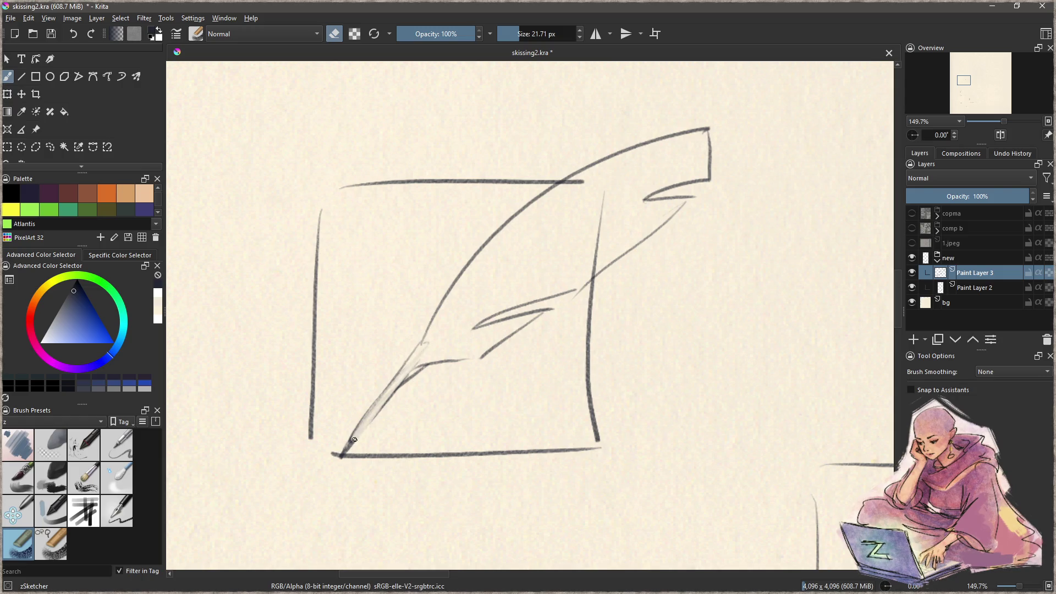
key(e)
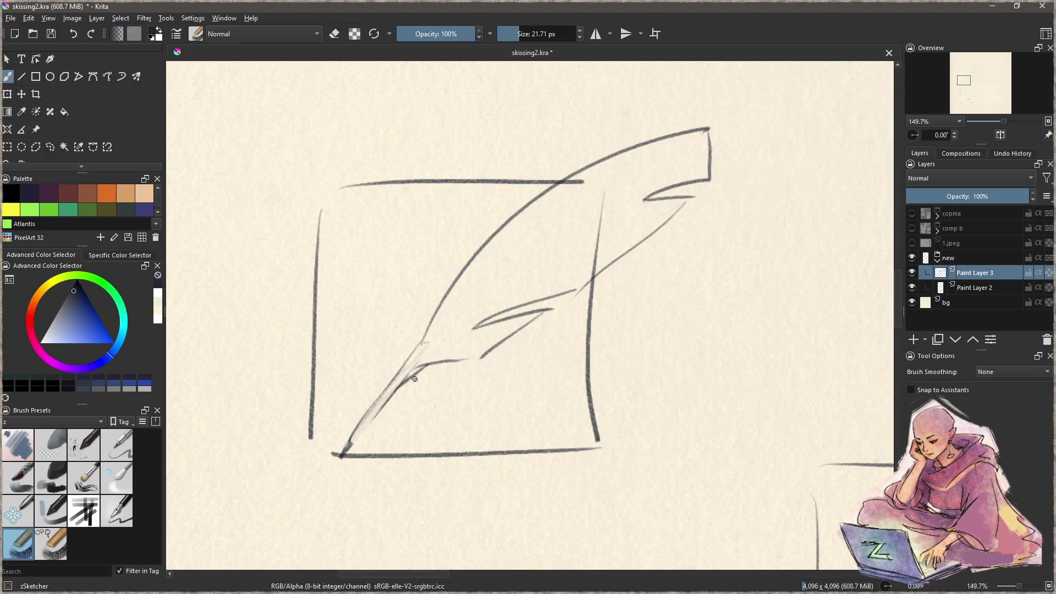
drag(418, 368, 360, 435)
drag(398, 374, 337, 454)
mouse_move(369, 413)
mouse_down()
mouse_move(348, 445)
mouse_move(491, 274)
mouse_up()
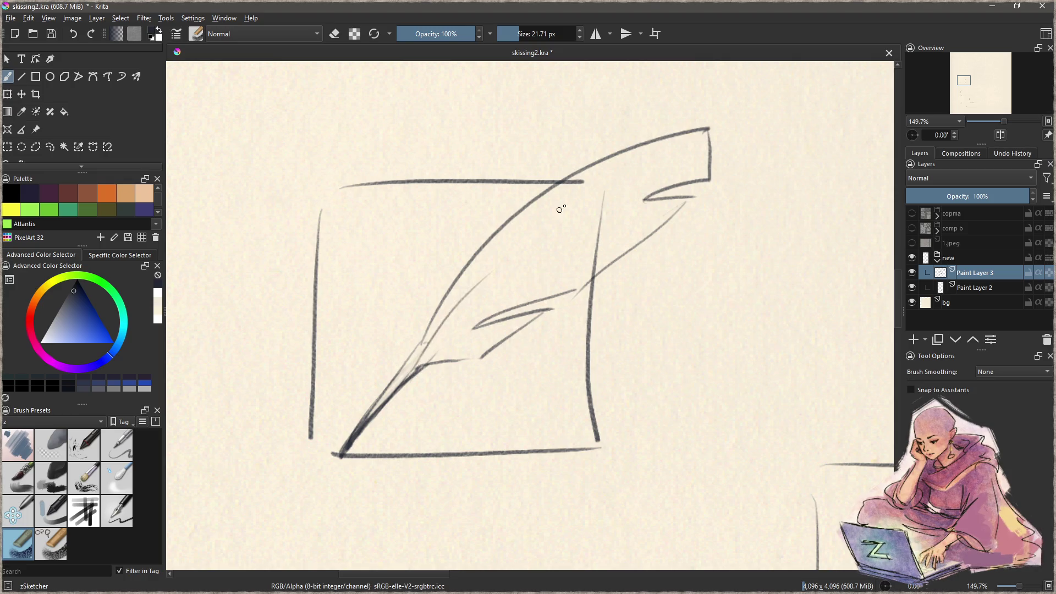
key(ctrl+z)
drag(409, 374, 498, 247)
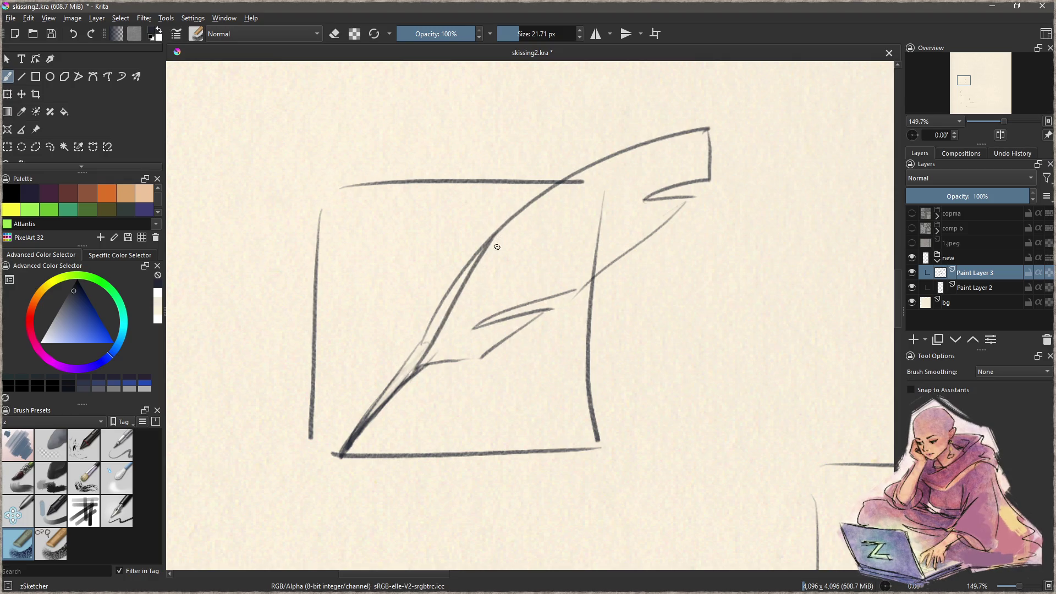
Step: Add a short barb and a long barb line across the feather, then zoom out
drag(460, 347, 500, 330)
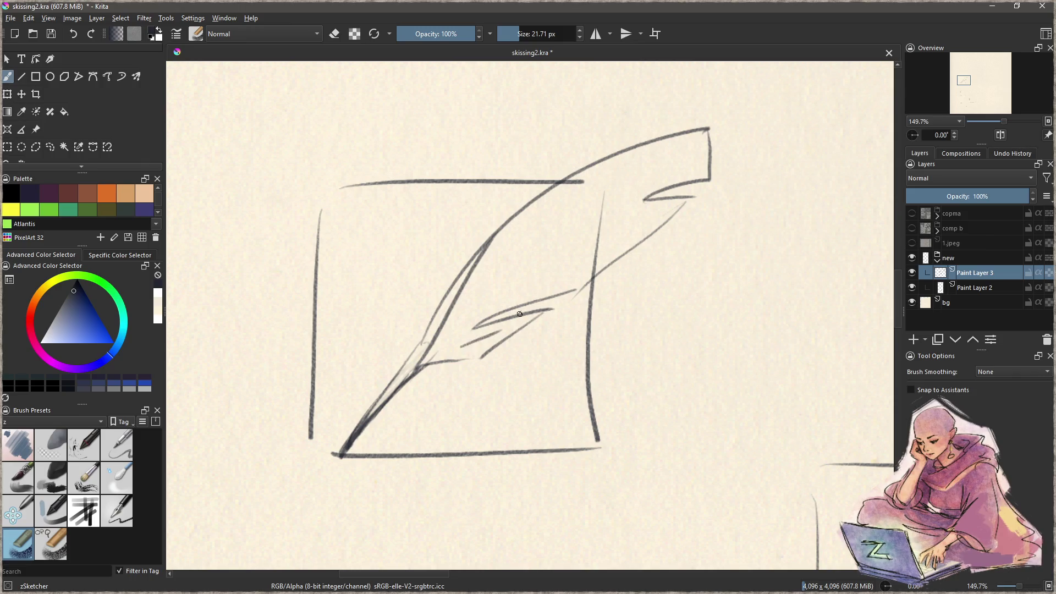
drag(460, 296, 639, 224)
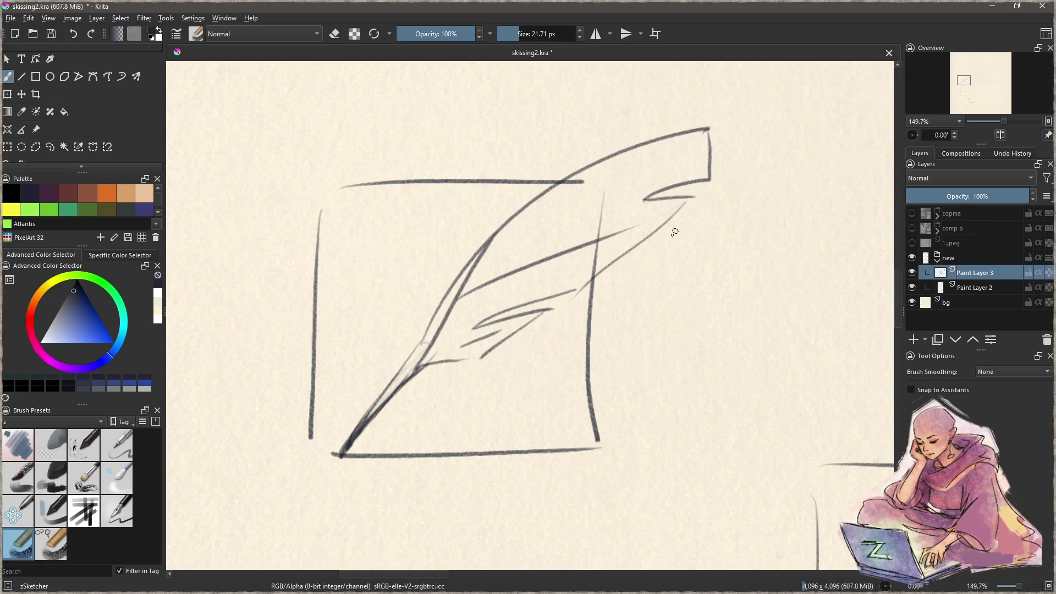
scroll(601, 279, down, 2)
scroll(594, 313, down, 1)
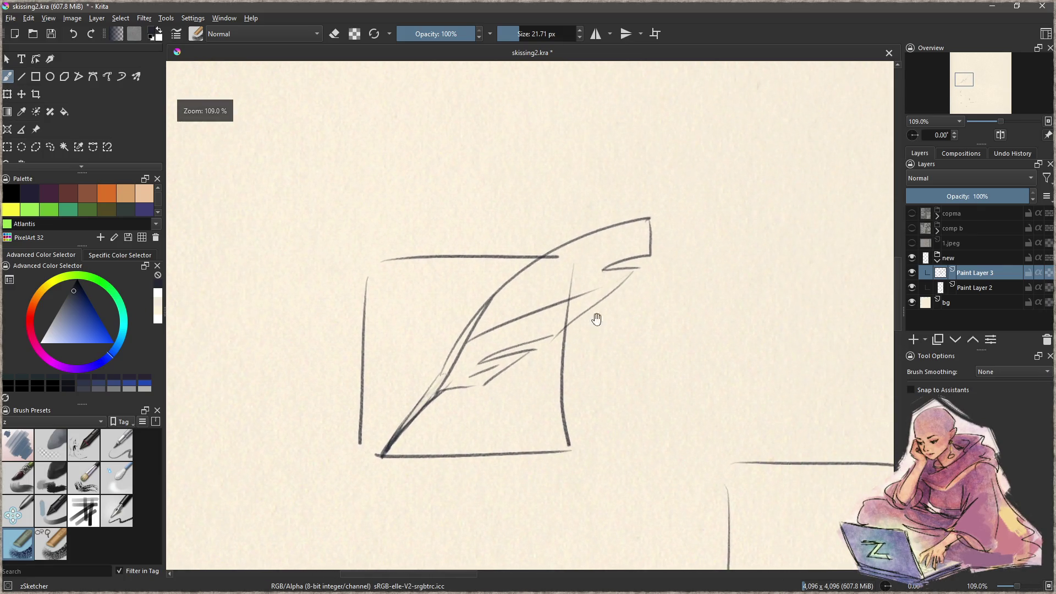
Step: Rename Paint Layer 3 to 'ink'
double_click(980, 274)
text(ink)
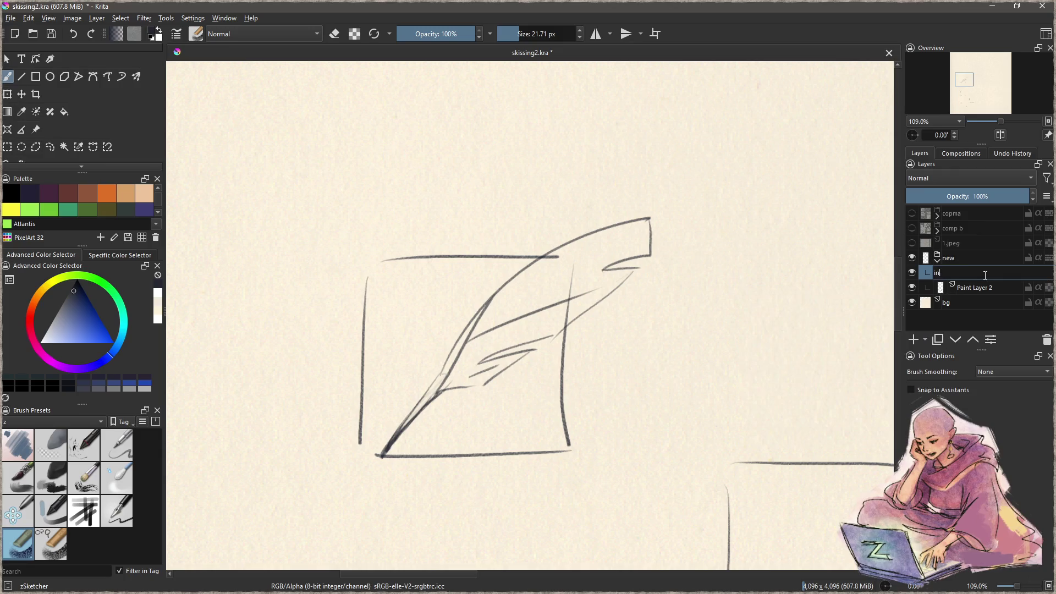
key(Return)
Step: Add a 'wash' layer above Paint Layer 2, swap colours, and load Charcoal Rock Soft at 85 px
click(985, 290)
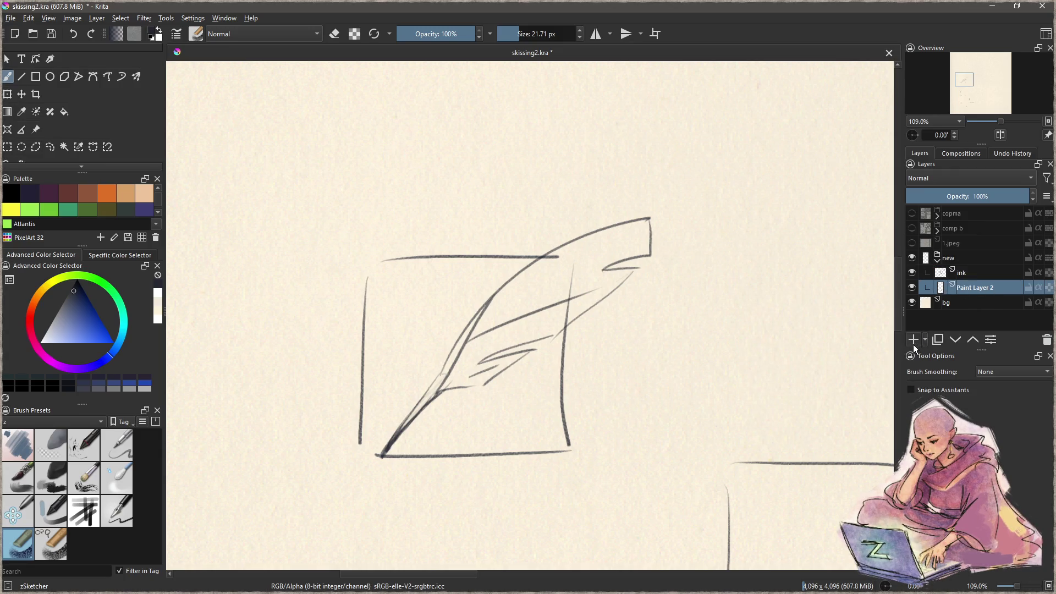
click(913, 340)
double_click(982, 286)
text(wash)
key(Return)
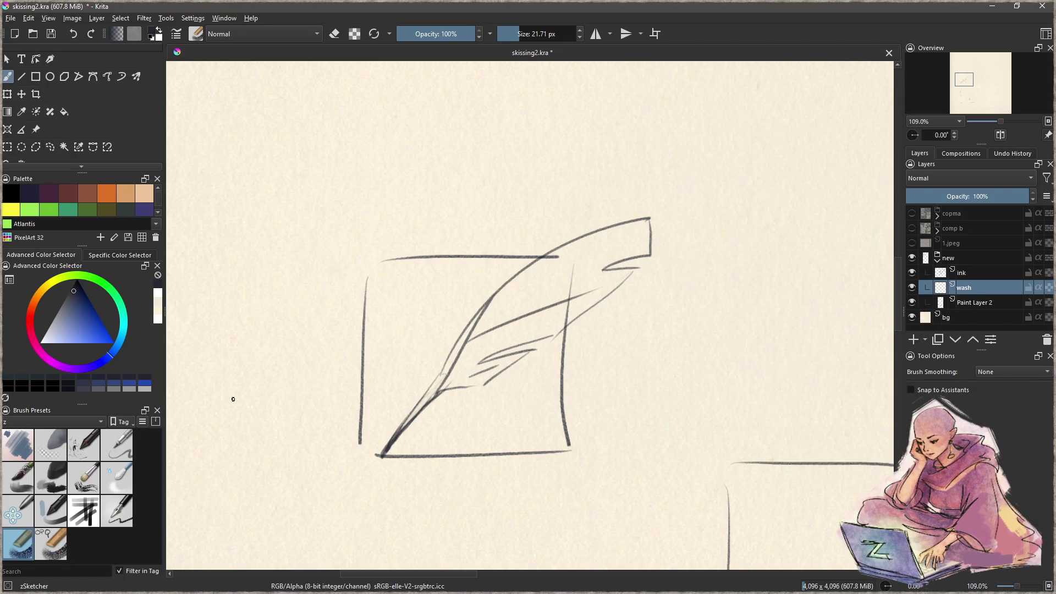
key(x)
click(61, 469)
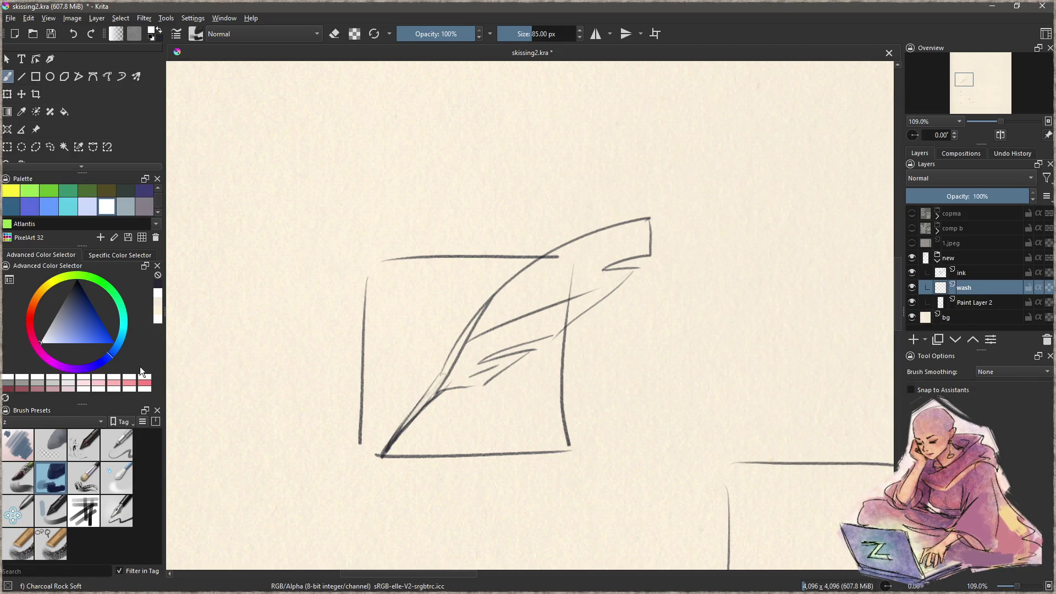
Step: Try a pale yellow-tan wash and a dark navy wash on the quill, undoing both
click(48, 284)
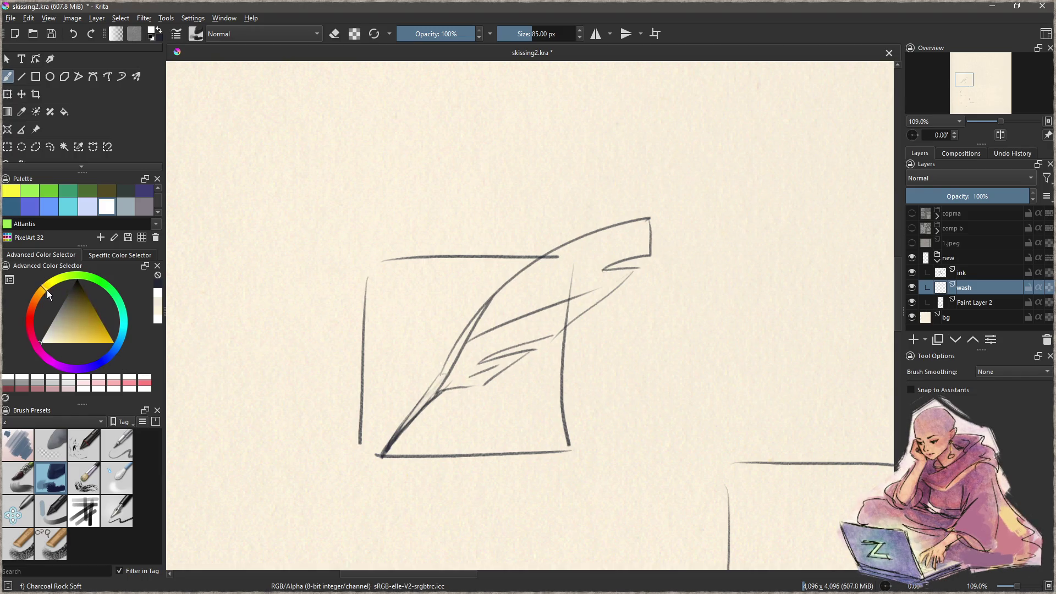
click(58, 337)
click(58, 328)
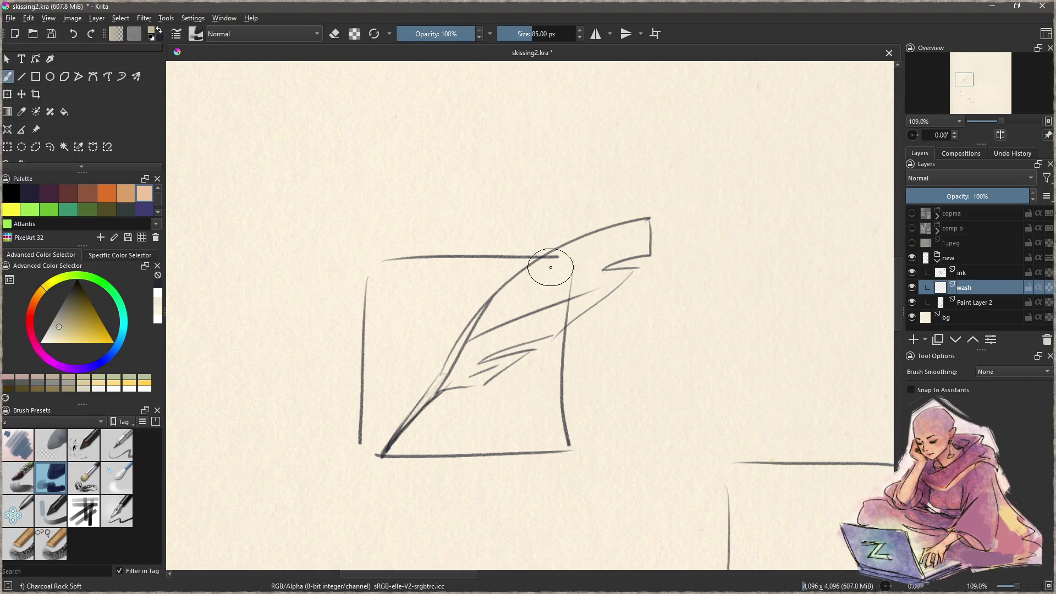
mouse_move(513, 292)
mouse_down()
mouse_move(575, 250)
mouse_move(523, 306)
mouse_move(478, 330)
mouse_move(453, 373)
mouse_up()
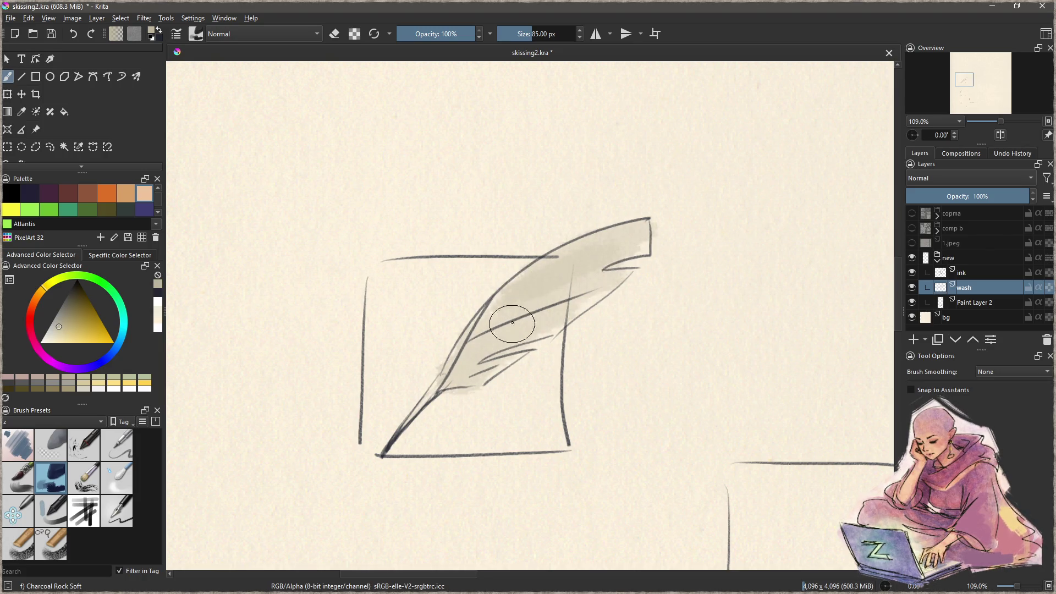
key(ctrl+z)
key(ctrl+z)
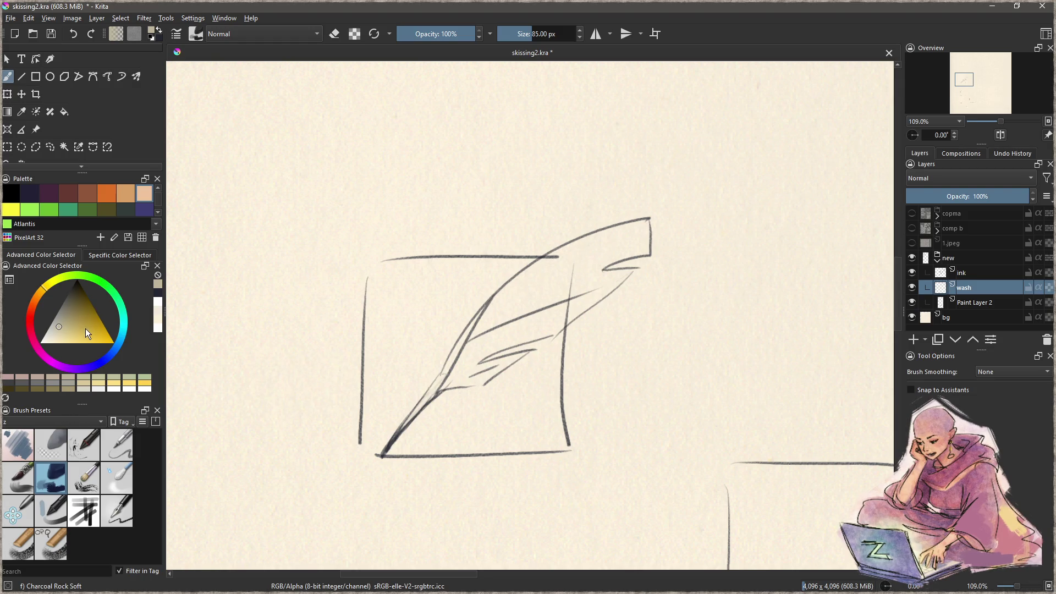
click(30, 193)
mouse_move(484, 372)
mouse_down()
mouse_move(495, 368)
mouse_move(492, 328)
mouse_up()
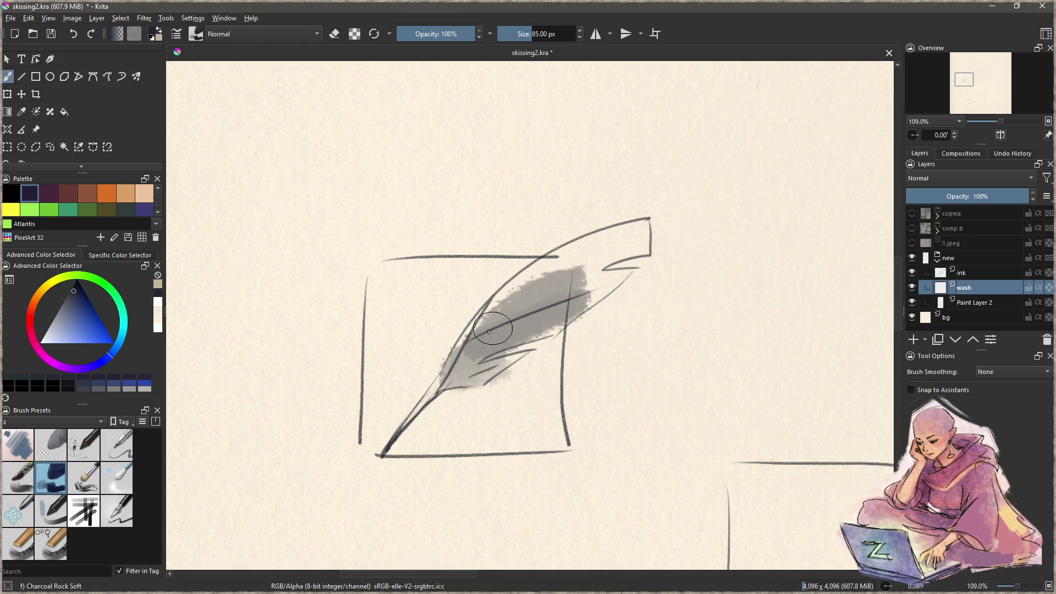
key(ctrl+z)
Step: Paint dark grey wash over the quill's upper edge, then erase to tidy the tip and upper-left edge
key(bracketleft)
key(bracketleft)
key(bracketleft)
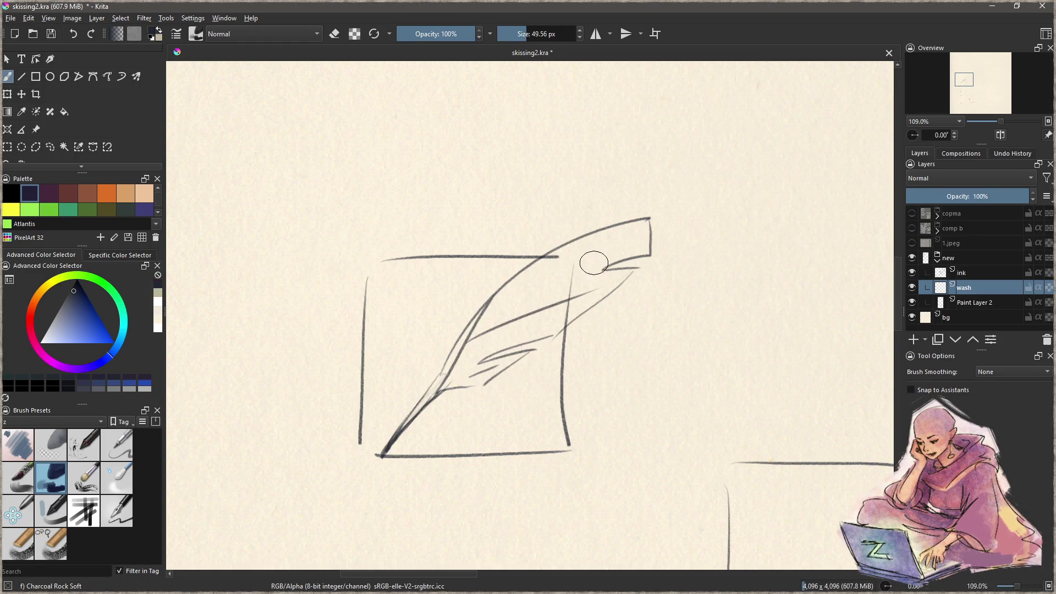
drag(649, 223, 575, 256)
key(ctrl+z)
key(bracketright)
mouse_move(651, 222)
mouse_down()
mouse_move(496, 306)
mouse_move(487, 368)
mouse_move(607, 282)
mouse_move(640, 233)
mouse_move(464, 366)
mouse_move(616, 253)
mouse_move(473, 373)
mouse_move(489, 309)
mouse_move(552, 290)
mouse_move(632, 315)
mouse_up()
key(e)
mouse_move(672, 258)
mouse_down()
mouse_move(470, 301)
mouse_move(461, 289)
mouse_up()
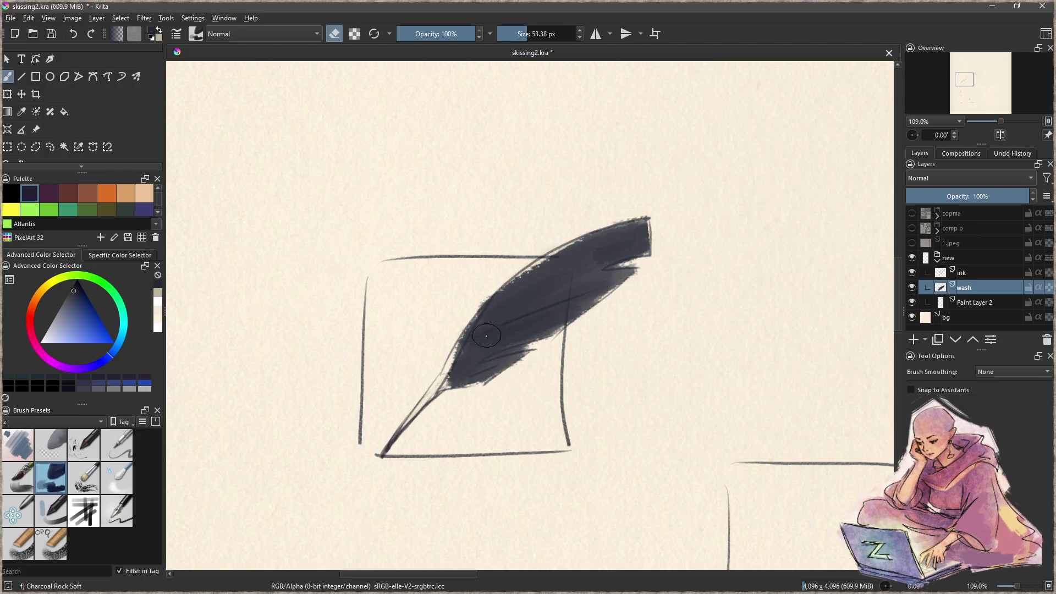
Step: Erase a thin highlight streak along the quill shaft and lighten the lower barb
drag(485, 337, 612, 285)
key(ctrl+z)
drag(485, 335, 602, 286)
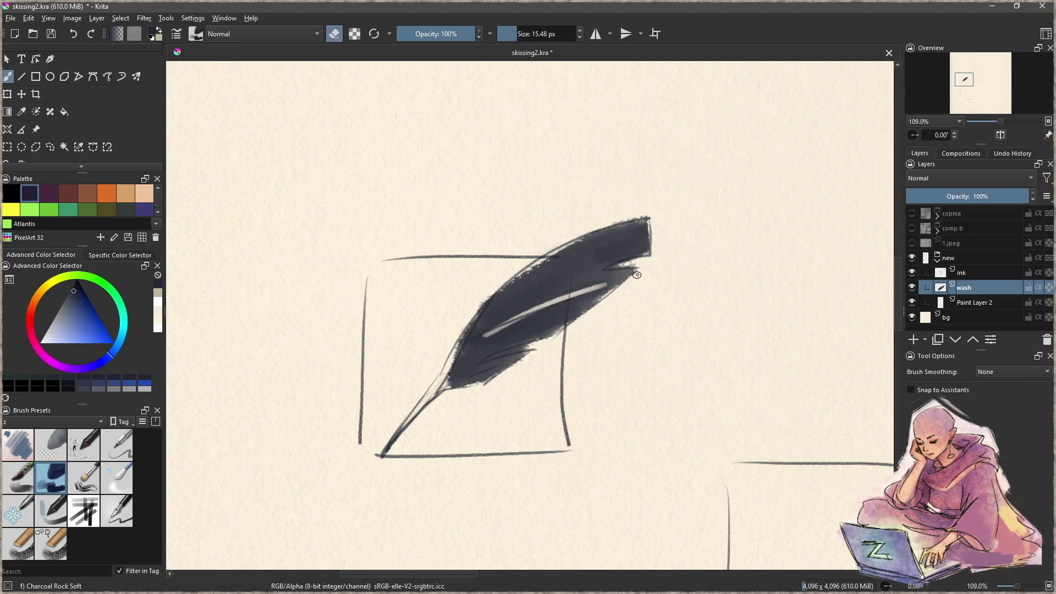
key(ctrl+z)
drag(480, 334, 557, 308)
mouse_move(505, 354)
mouse_down()
mouse_move(544, 337)
mouse_move(502, 353)
mouse_move(534, 347)
mouse_up()
key(ctrl+z)
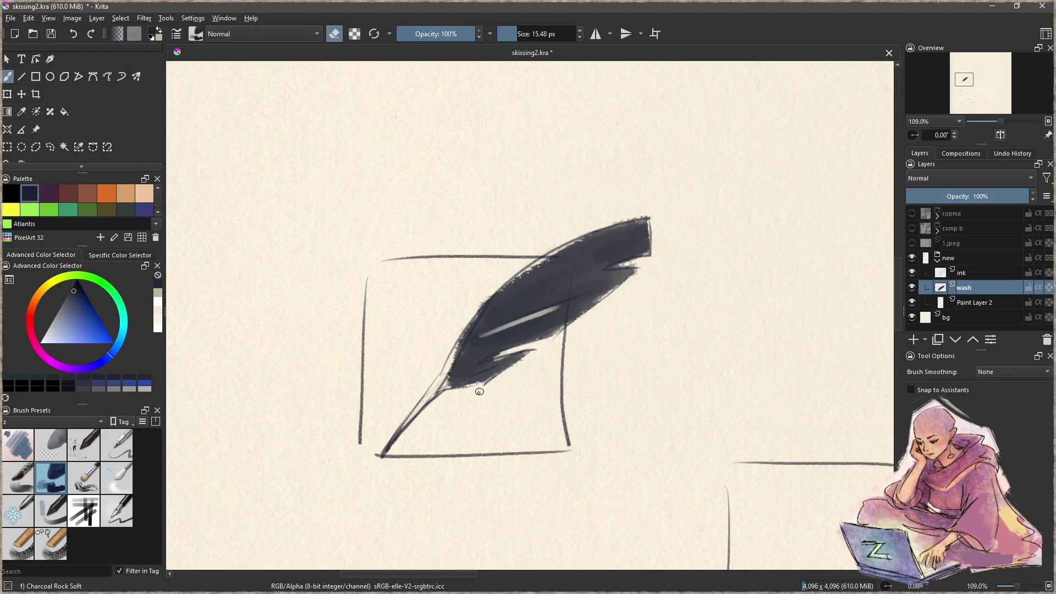
drag(475, 378, 495, 368)
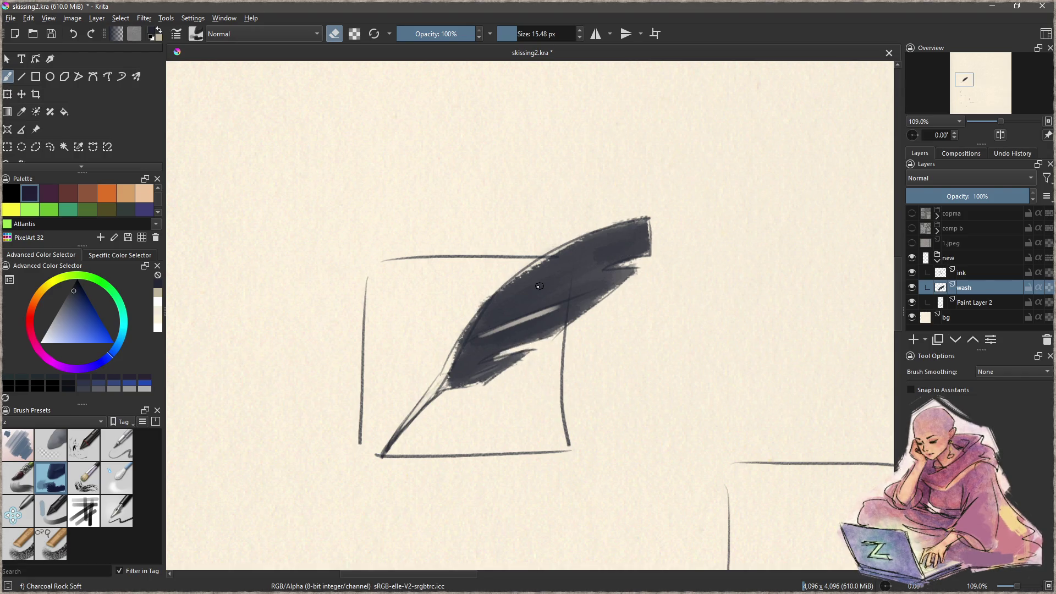
Step: Erase pale bands across the feather's upper half with a roughly 57 px brush
mouse_move(588, 254)
shift+mouse_down()
mouse_move(605, 254)
mouse_move(498, 368)
shift+mouse_up()
key(ctrl+z)
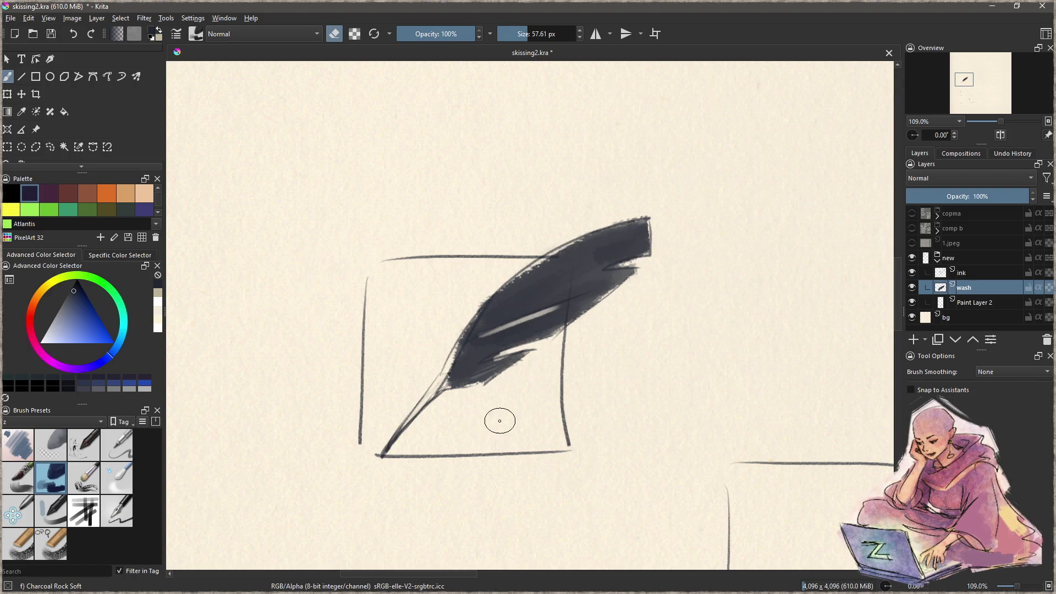
key(ctrl+r)
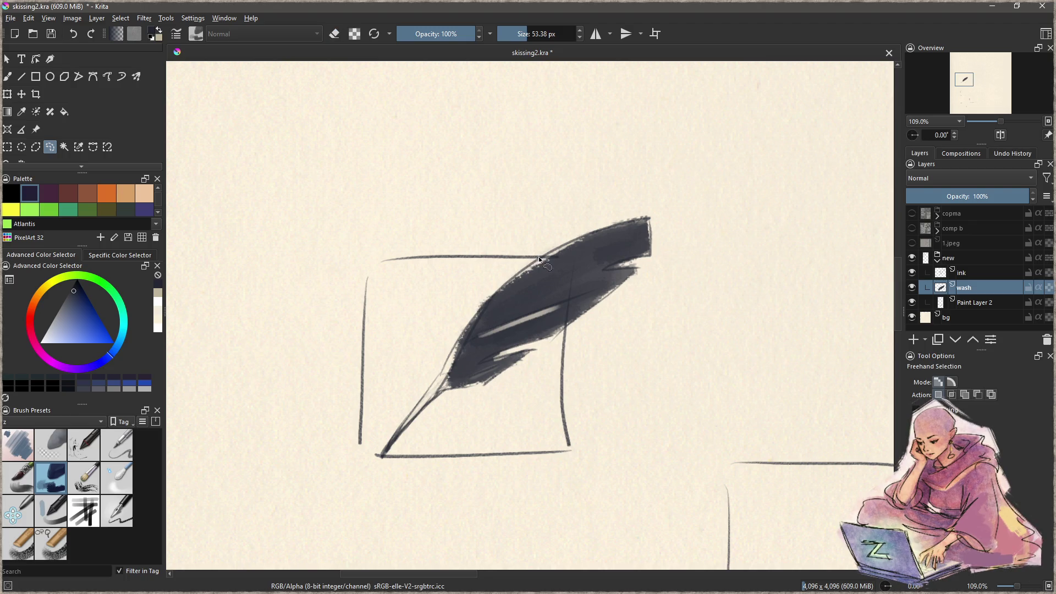
key(b)
drag(555, 232, 536, 335)
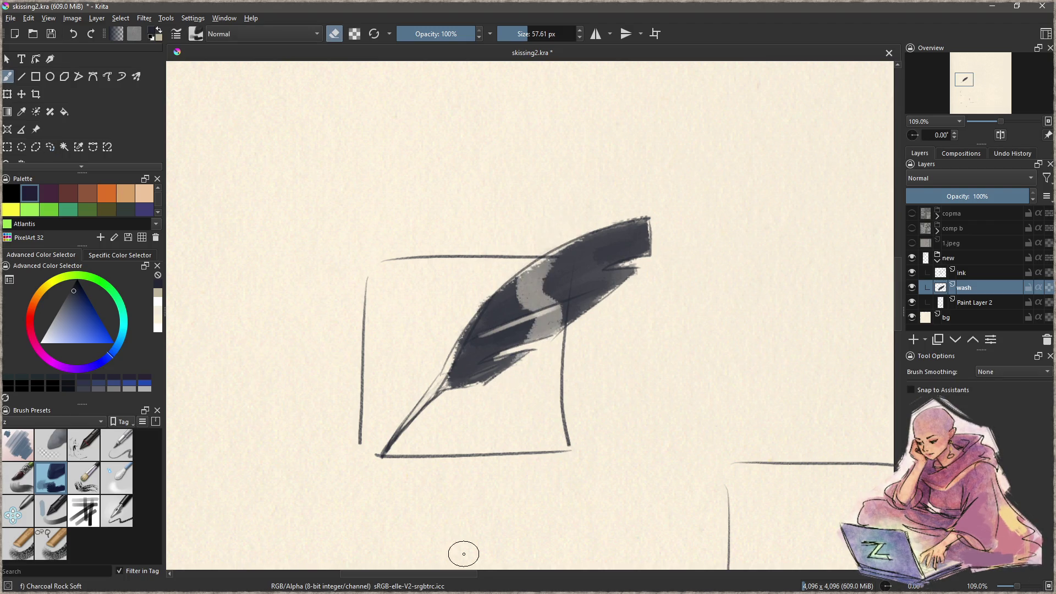
scroll(438, 443, down, 5)
scroll(587, 240, up, 4)
drag(587, 240, 576, 309)
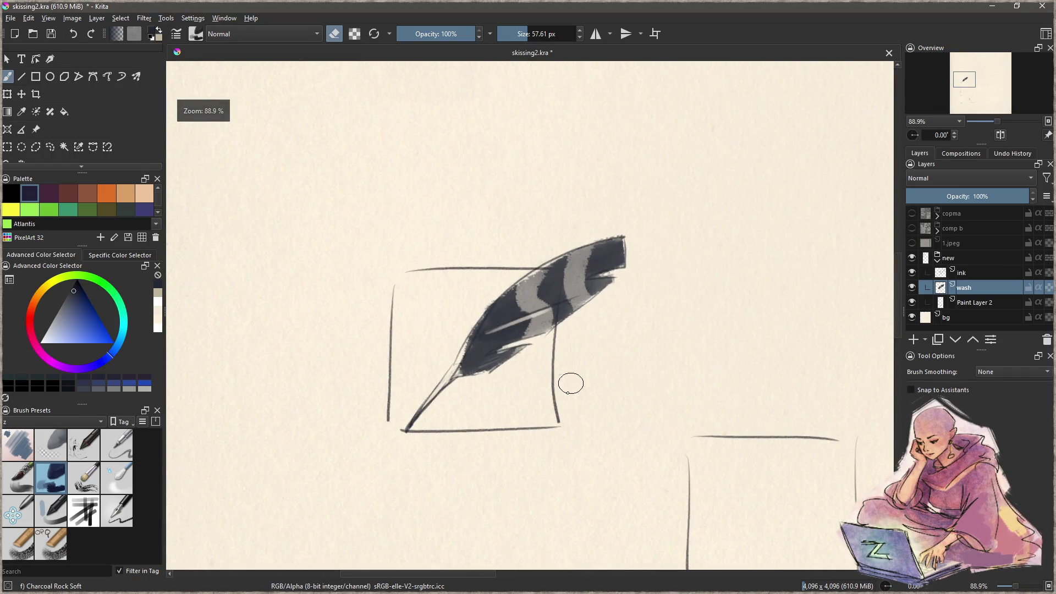
Step: Erase alternating light stripes across the feather, redoing the first band
key(ctrl+z)
drag(605, 229, 575, 316)
key(ctrl+z)
drag(587, 231, 578, 358)
drag(493, 301, 469, 367)
scroll(477, 378, down, 4)
scroll(436, 460, up, 4)
scroll(472, 427, down, 3)
scroll(468, 492, down, 2)
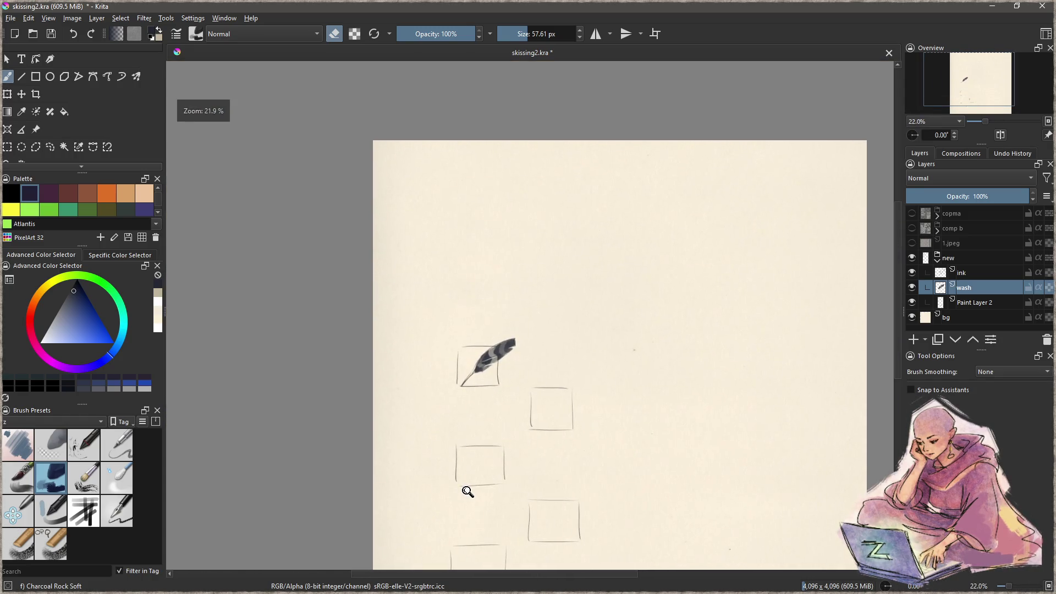
scroll(468, 493, up, 5)
scroll(508, 382, up, 4)
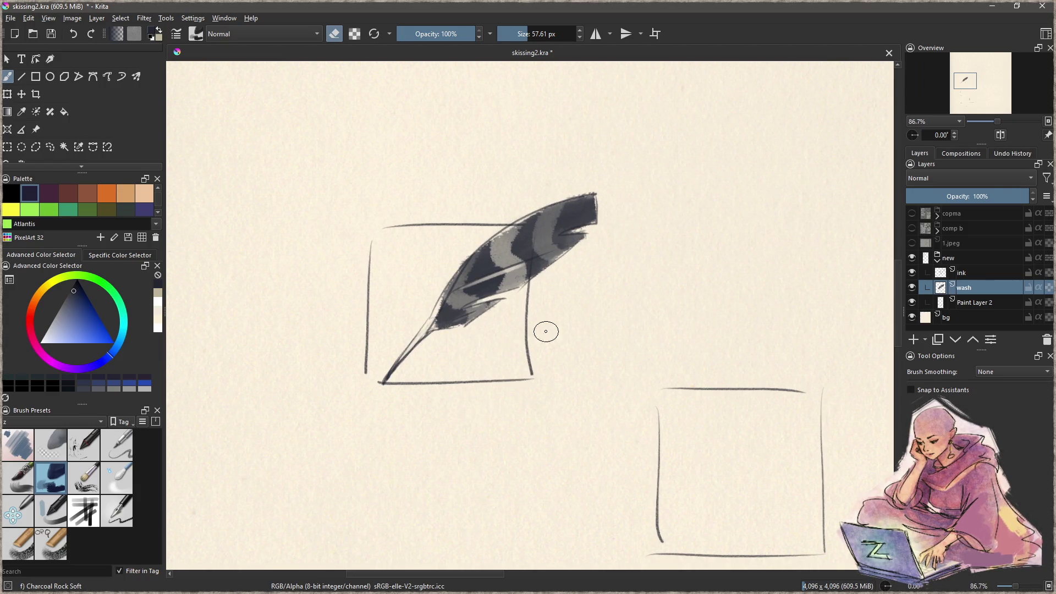
Step: Rename Paint Layer 2 to 'frames' and select the fine pen preset
click(976, 301)
double_click(975, 301)
text(frame)
key(Return)
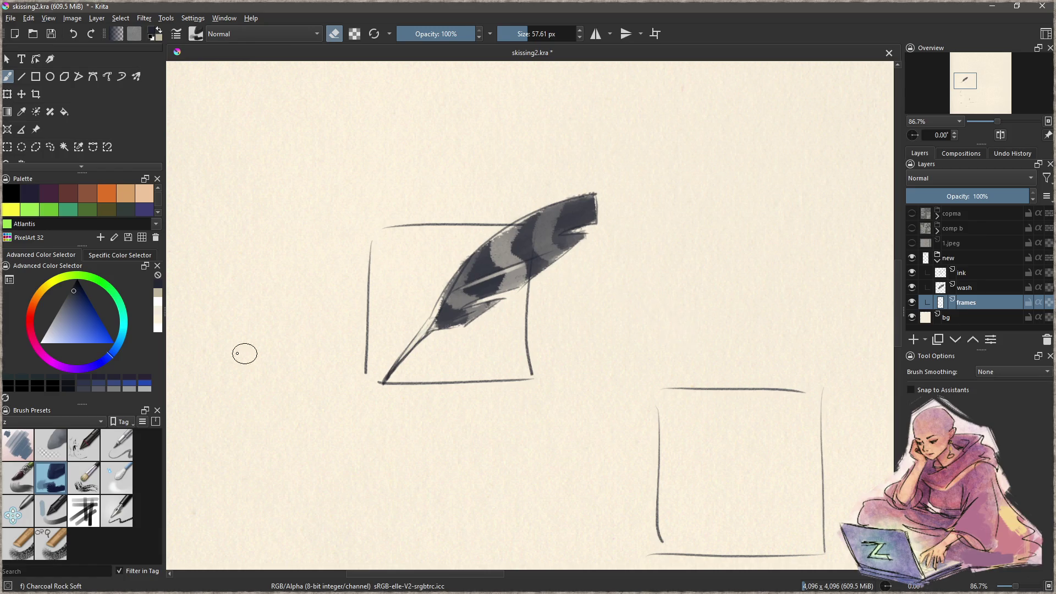
click(124, 516)
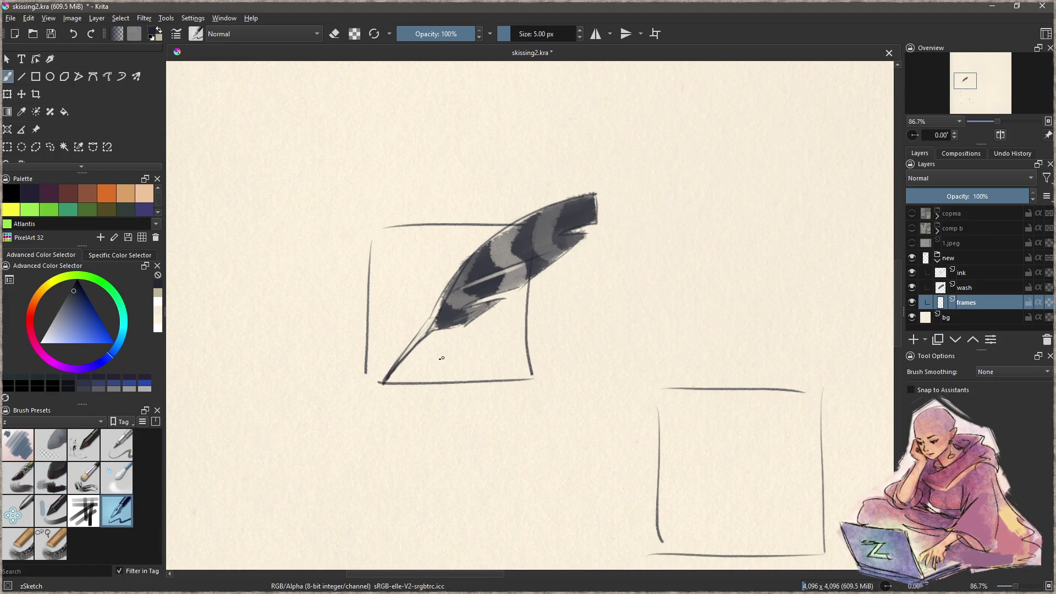
Step: Lasso the feather's hand-drawn box and delete it, then deselect
key(l)
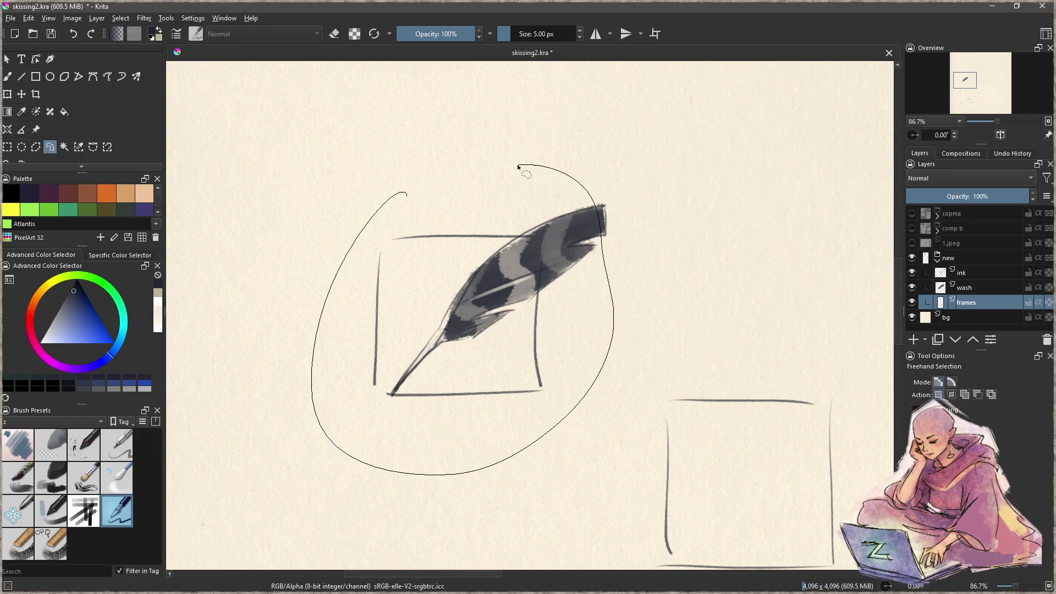
drag(314, 354, 404, 208)
key(Delete)
key(ctrl+shift+a)
key(b)
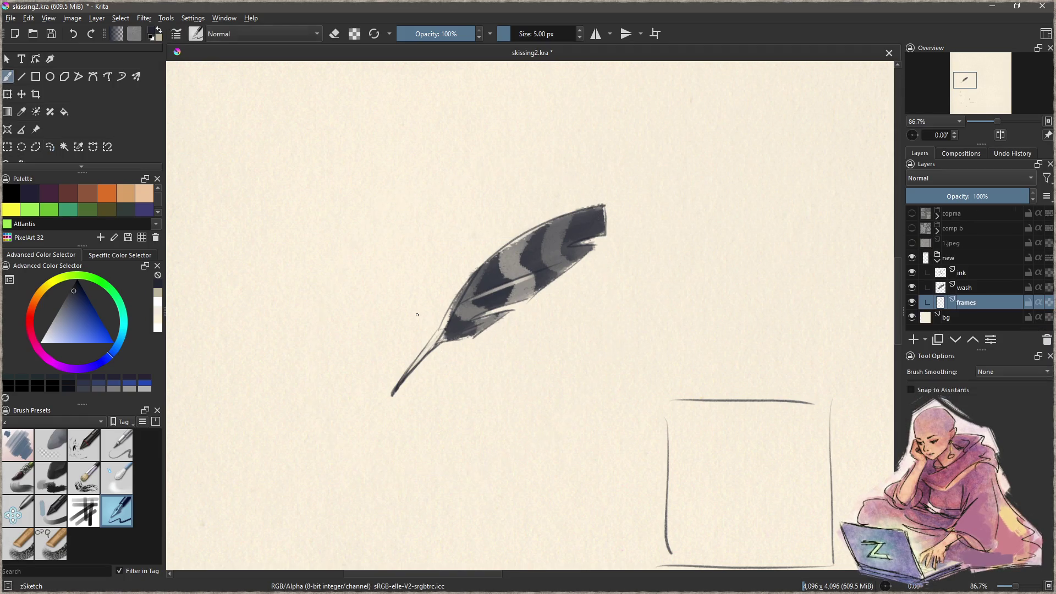
Step: Draw straight ruled top, side and bottom edges around the feather with the Line tool
key(ctrl+z)
key(v)
mouse_move(567, 231)
mouse_down()
mouse_move(367, 243)
mouse_move(367, 414)
mouse_up()
key(v)
key(v)
mouse_move(553, 222)
mouse_down()
mouse_move(555, 416)
mouse_move(553, 221)
mouse_move(363, 242)
mouse_up()
key(v)
key(b)
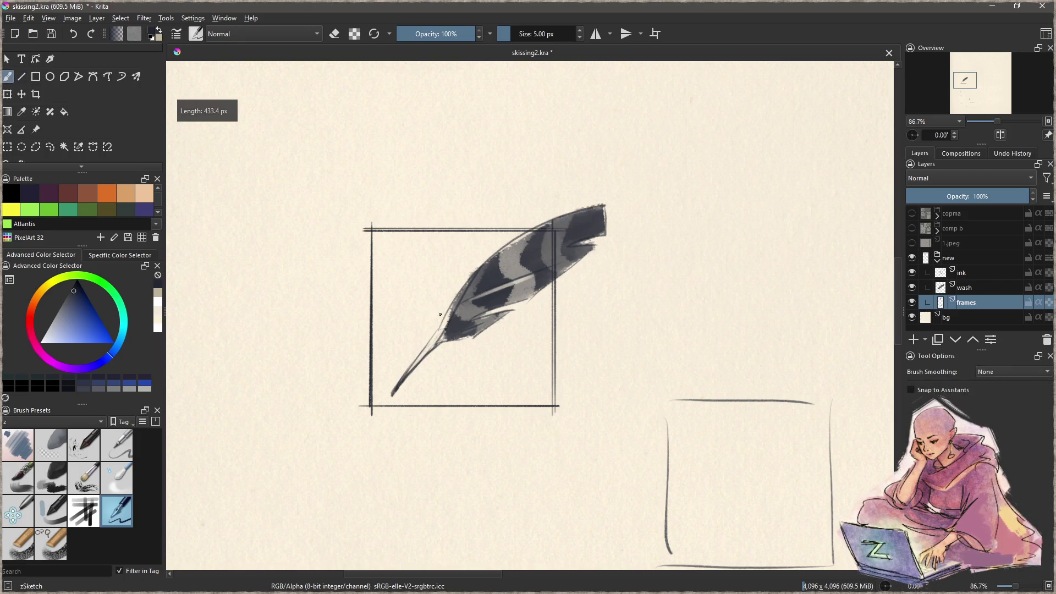
key(v)
drag(559, 408, 365, 414)
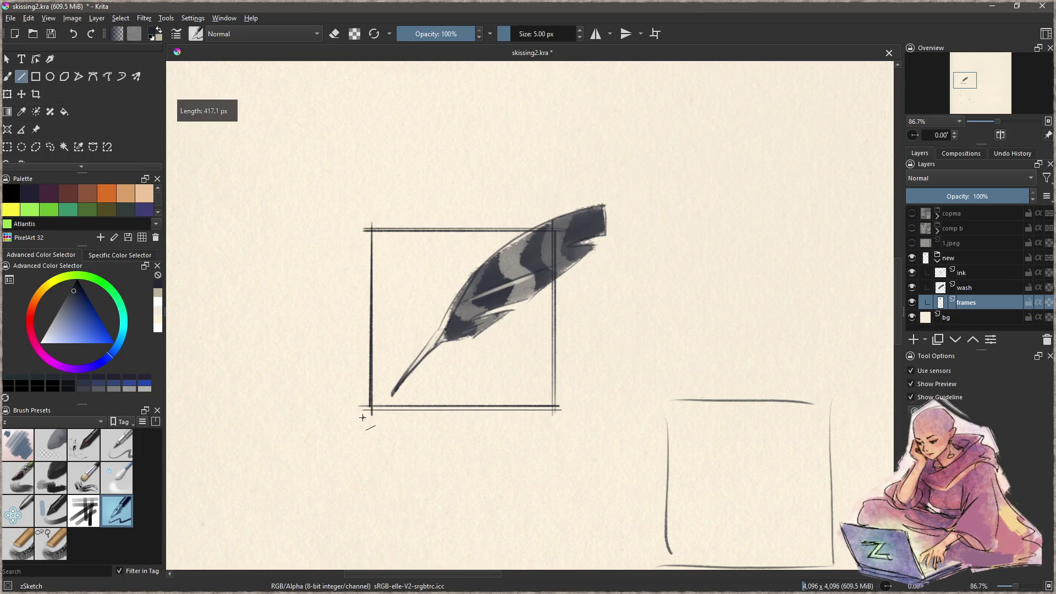
key(b)
scroll(365, 414, up, 5)
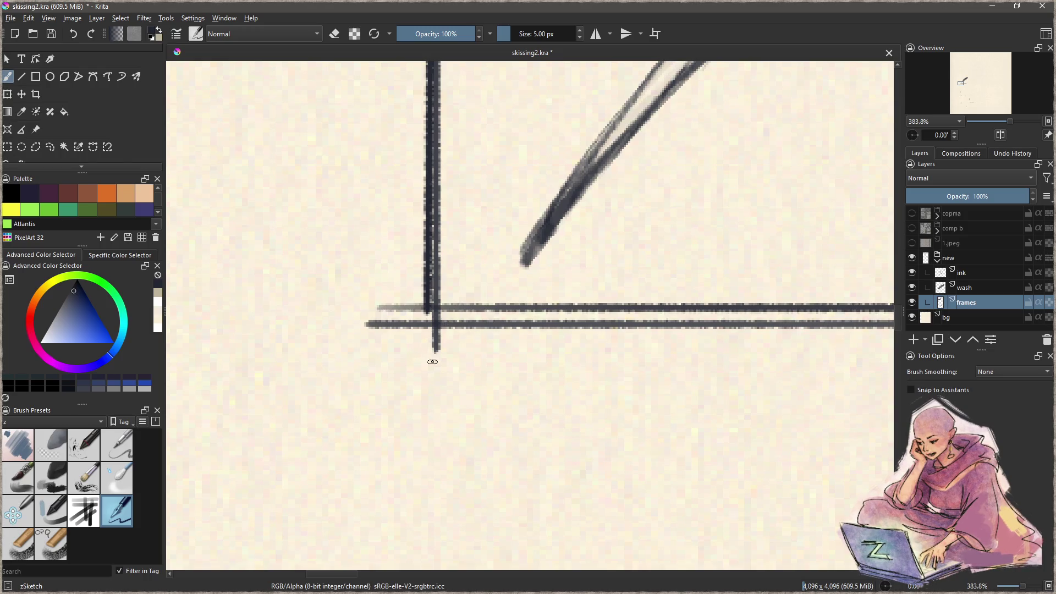
Step: Try and undo several small loop and curl strokes at the frame's bottom-left crossing
drag(427, 306, 407, 330)
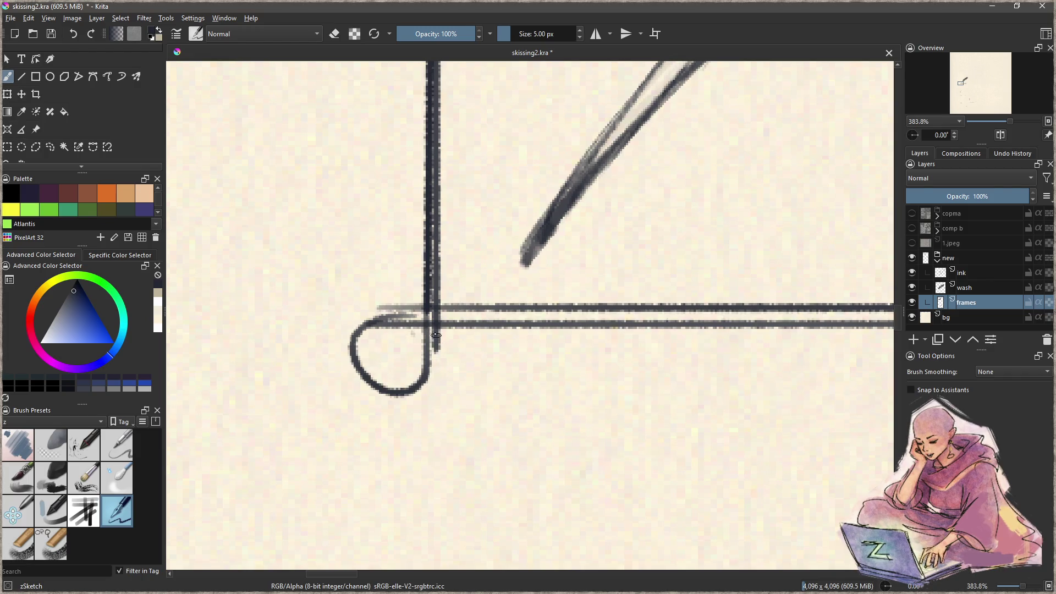
key(ctrl+z)
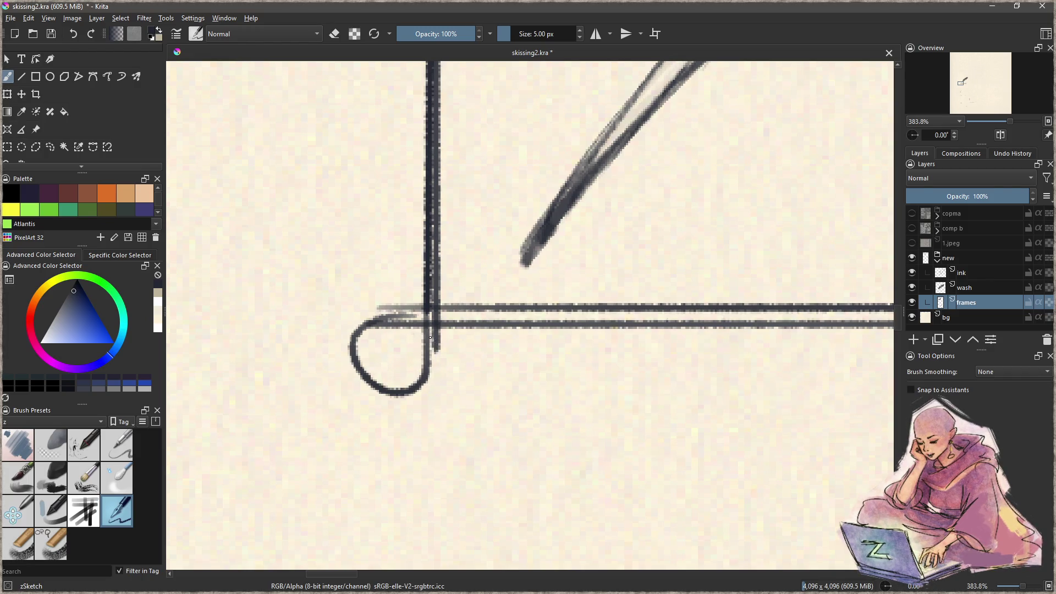
key(ctrl+z)
mouse_move(428, 319)
mouse_down()
mouse_move(369, 352)
mouse_move(446, 323)
mouse_up()
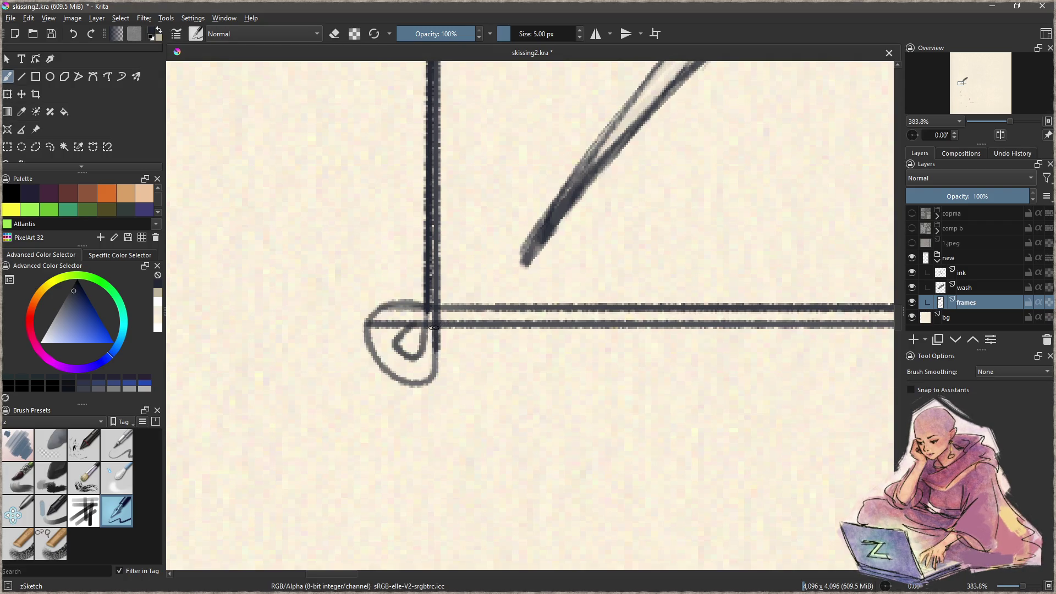
key(ctrl+z)
key(ctrl+z)
mouse_move(425, 307)
mouse_down()
mouse_move(427, 332)
mouse_move(380, 342)
mouse_move(421, 318)
mouse_move(429, 359)
mouse_up()
key(ctrl+z)
key(ctrl+z)
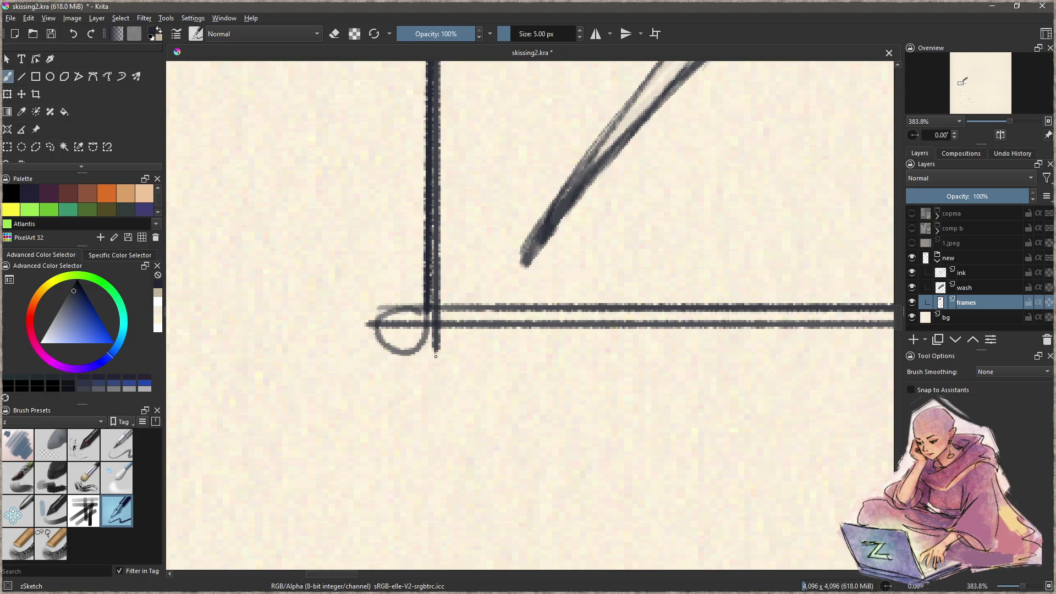
key(ctrl+z)
drag(418, 305, 443, 343)
key(ctrl+z)
drag(418, 307, 390, 352)
key(ctrl+z)
mouse_move(425, 307)
mouse_down()
mouse_move(428, 354)
mouse_move(414, 308)
mouse_move(397, 310)
mouse_move(457, 318)
mouse_up()
key(ctrl+z)
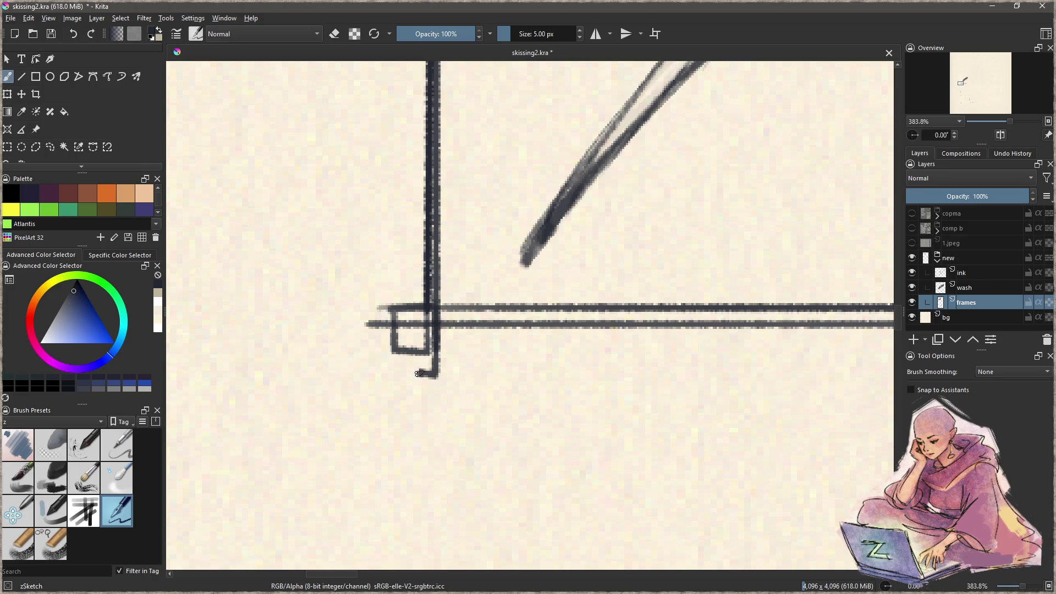
scroll(404, 370, down, 5)
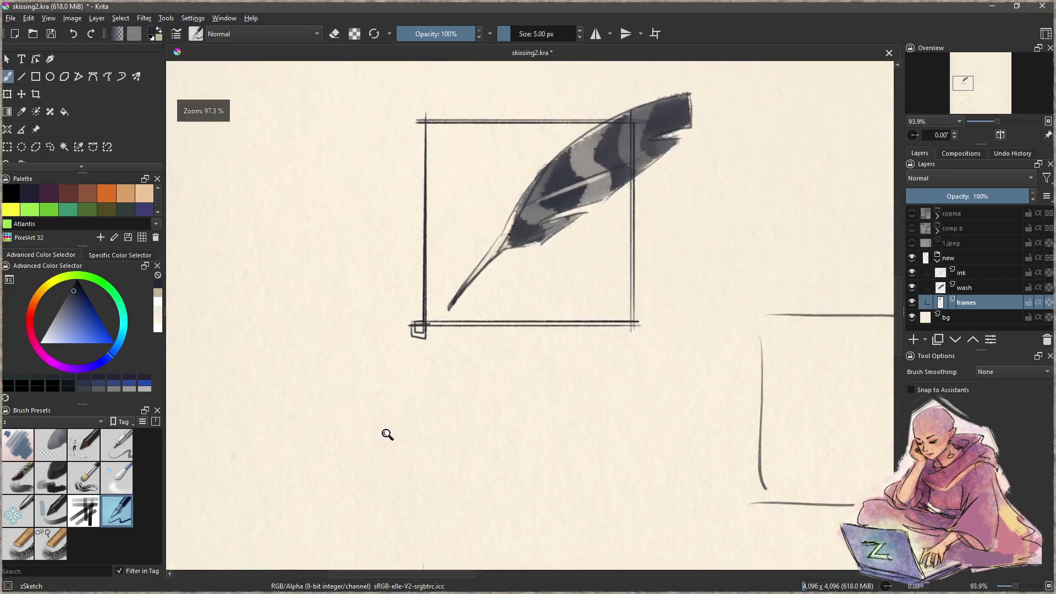
Step: Add short corner strokes below a frame corner and near the top, undoing the latest
scroll(387, 431, up, 2)
scroll(514, 336, up, 5)
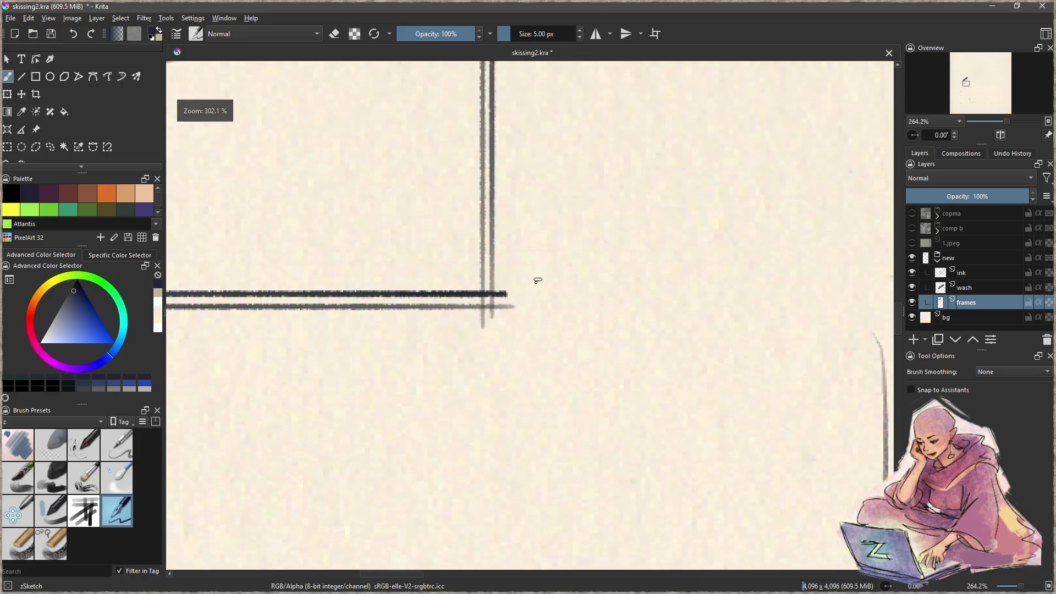
mouse_move(516, 295)
mouse_down()
mouse_move(508, 333)
mouse_move(500, 311)
mouse_move(523, 325)
mouse_move(483, 325)
mouse_up()
scroll(507, 305, down, 5)
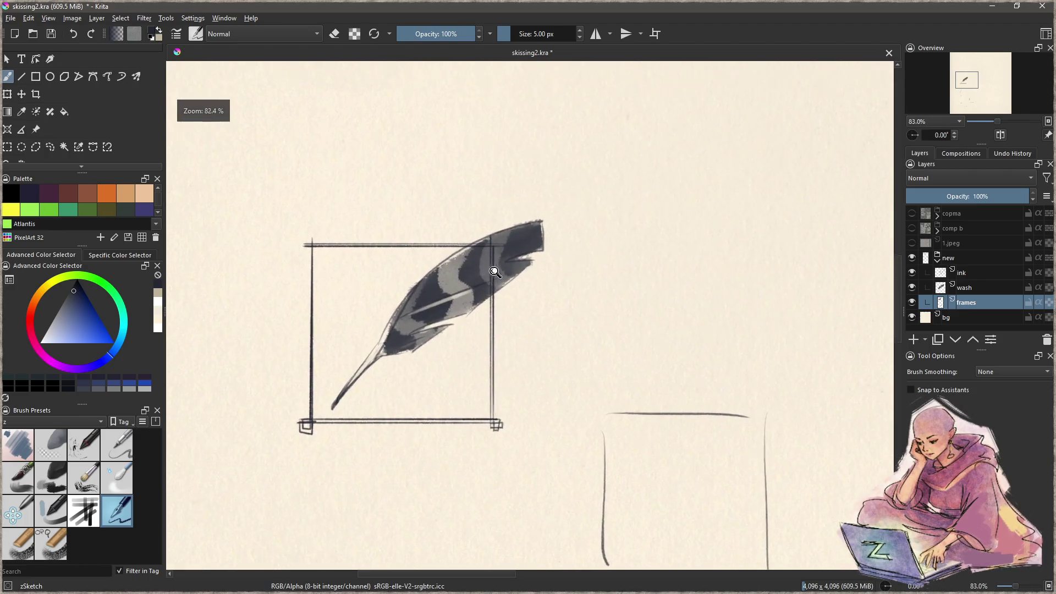
scroll(487, 249, up, 4)
scroll(488, 249, up, 3)
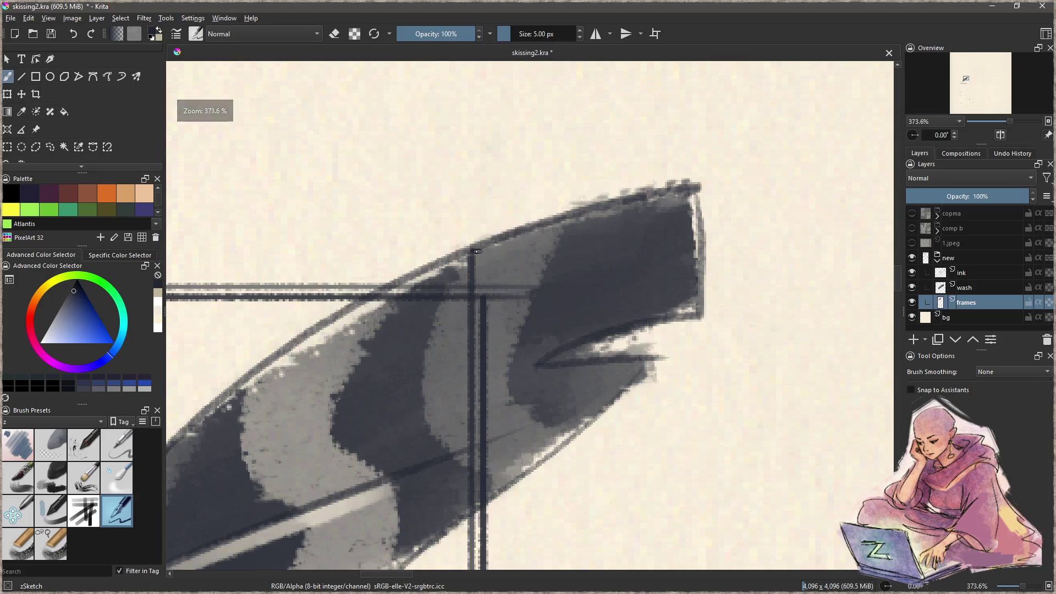
mouse_move(471, 252)
mouse_down()
mouse_move(506, 253)
mouse_move(470, 288)
mouse_move(483, 267)
mouse_move(517, 273)
mouse_up()
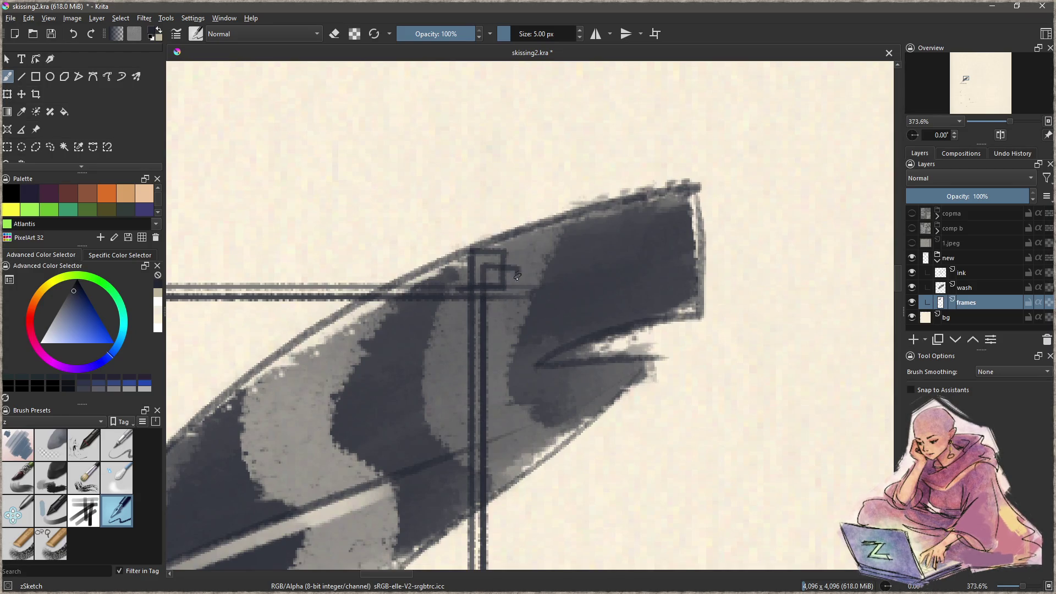
key(ctrl+z)
key(ctrl+z)
Step: Draw small square marks at the remaining frame corners and zoom out to check
scroll(420, 289, down, 3)
scroll(583, 311, up, 5)
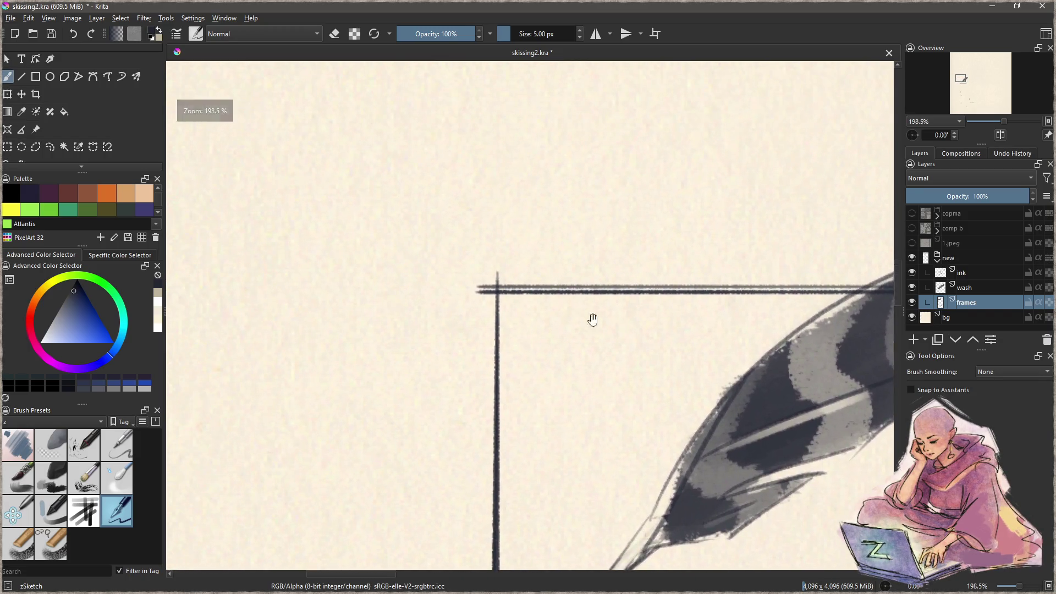
scroll(481, 302, down, 5)
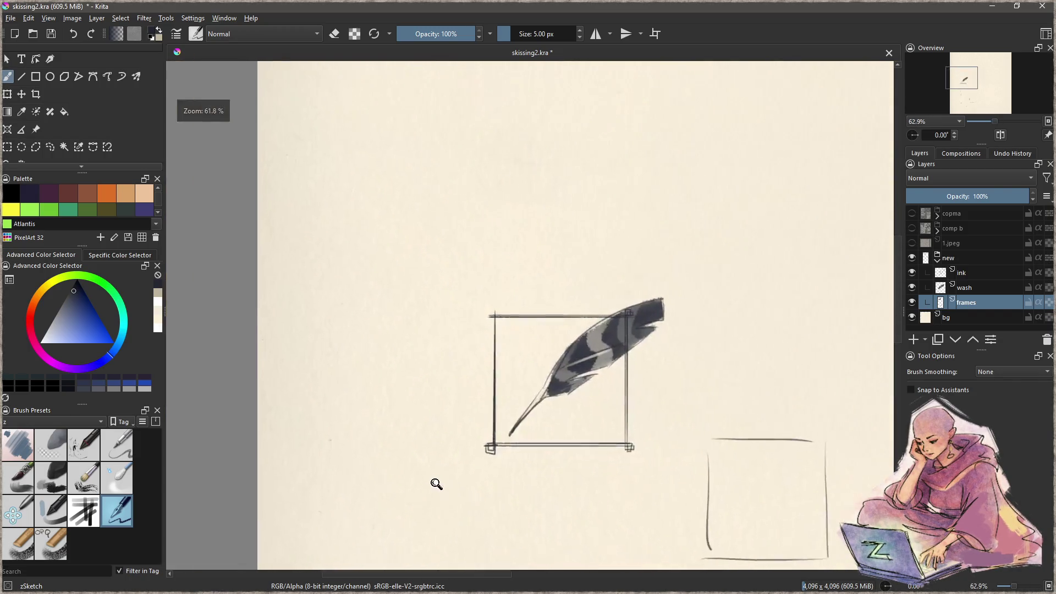
scroll(437, 483, up, 2)
scroll(474, 295, up, 2)
scroll(474, 295, up, 3)
mouse_move(478, 381)
mouse_down()
mouse_move(479, 336)
mouse_move(456, 397)
mouse_up()
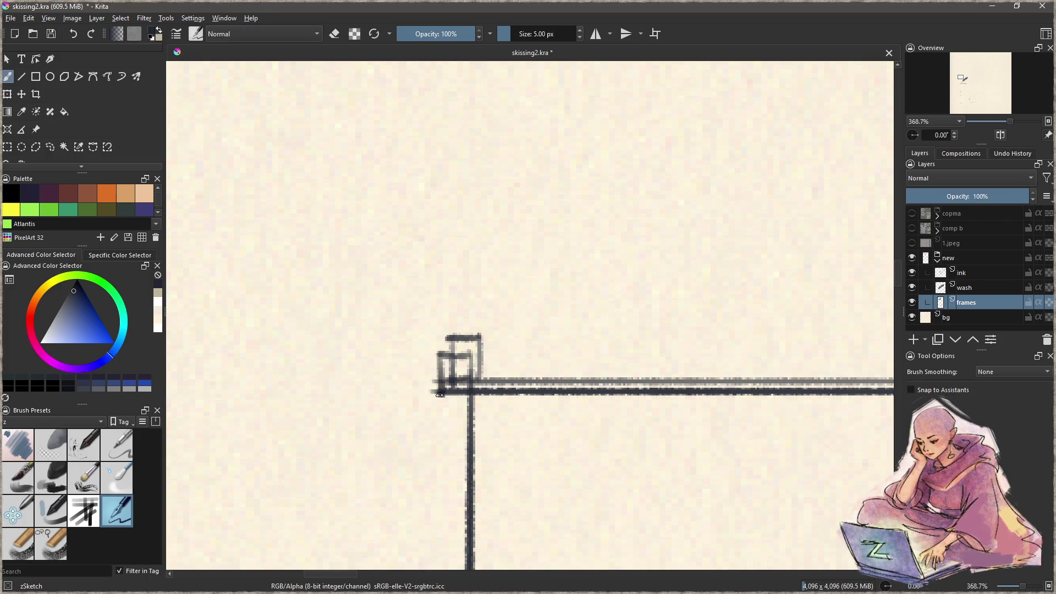
scroll(473, 379, down, 4)
drag(532, 423, 412, 275)
scroll(412, 275, down, 2)
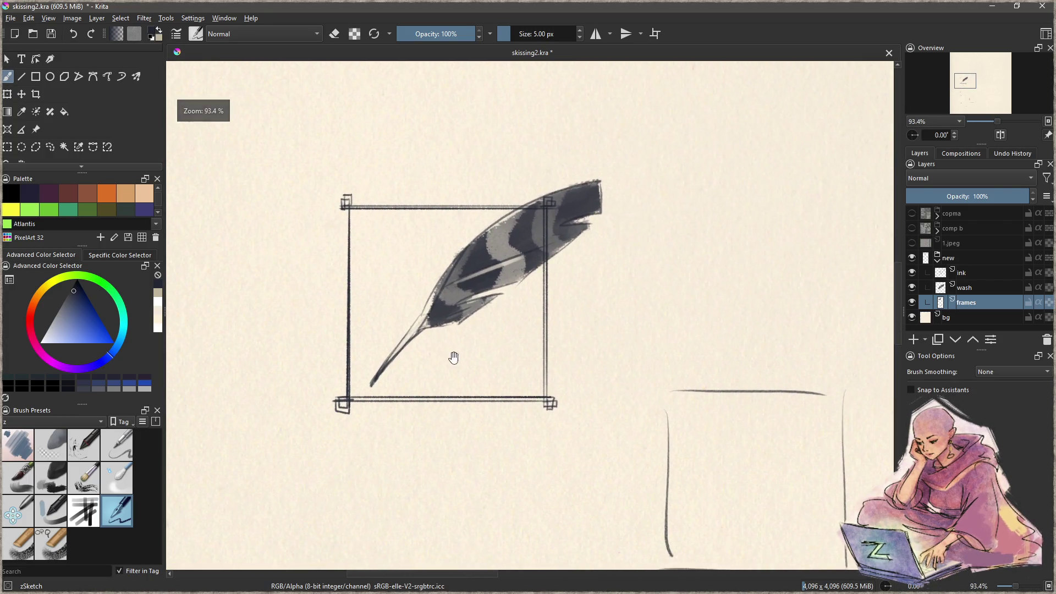
scroll(502, 299, up, 1)
key(ctrl+shift+f)
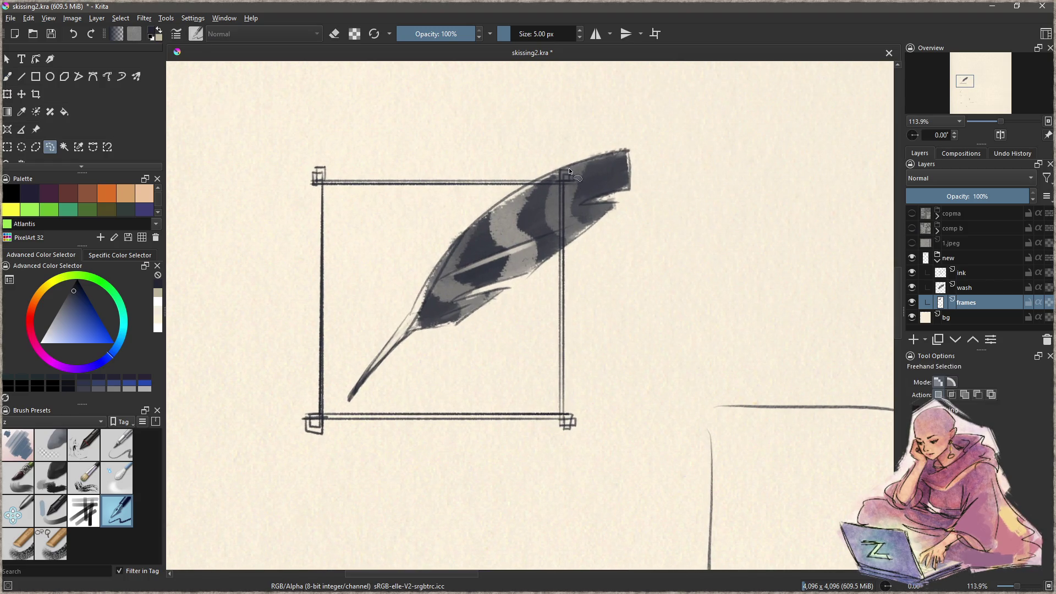
Step: Lasso and remove the frame lines crossing the feather, then deselect
drag(571, 169, 520, 194)
drag(532, 252, 554, 248)
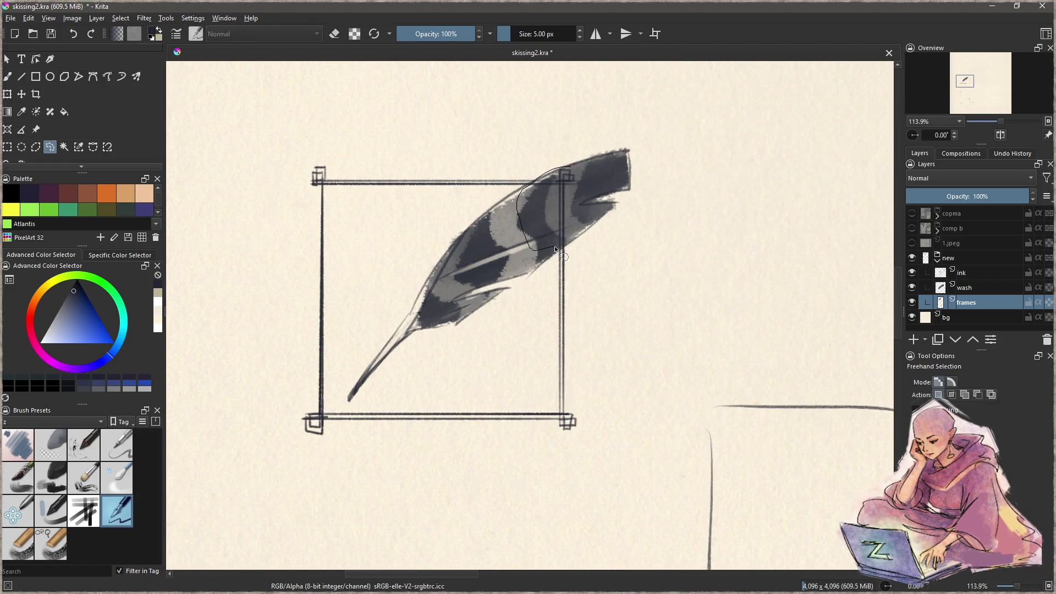
drag(573, 195, 588, 177)
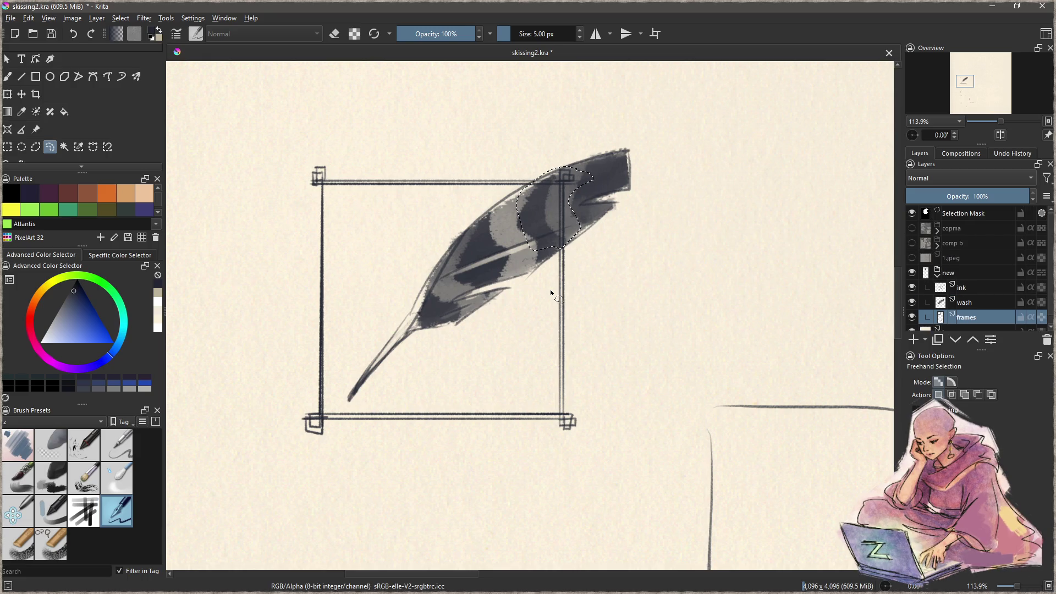
key(ctrl+shift+a)
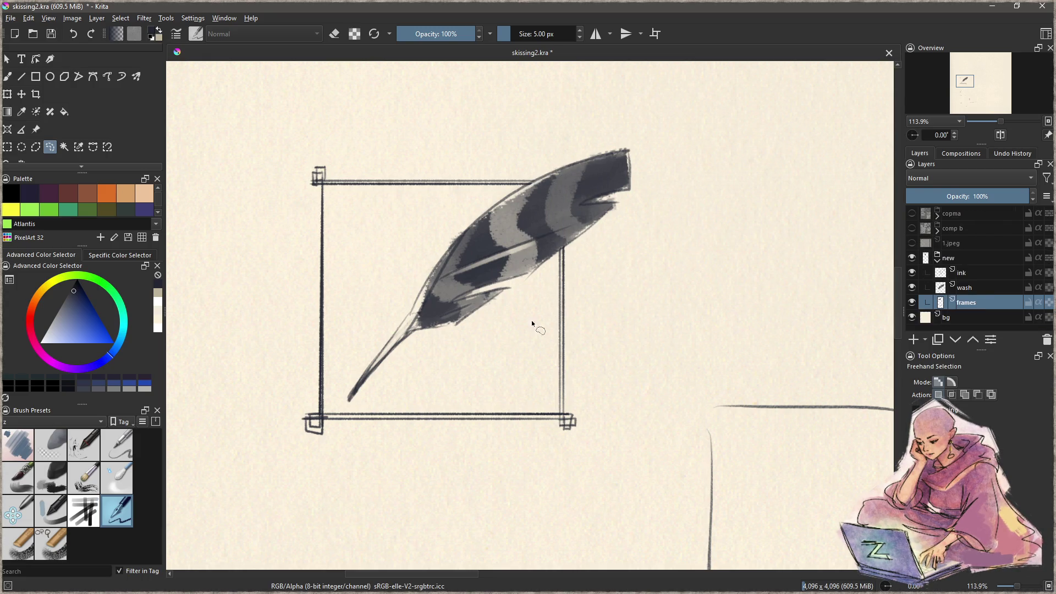
key(b)
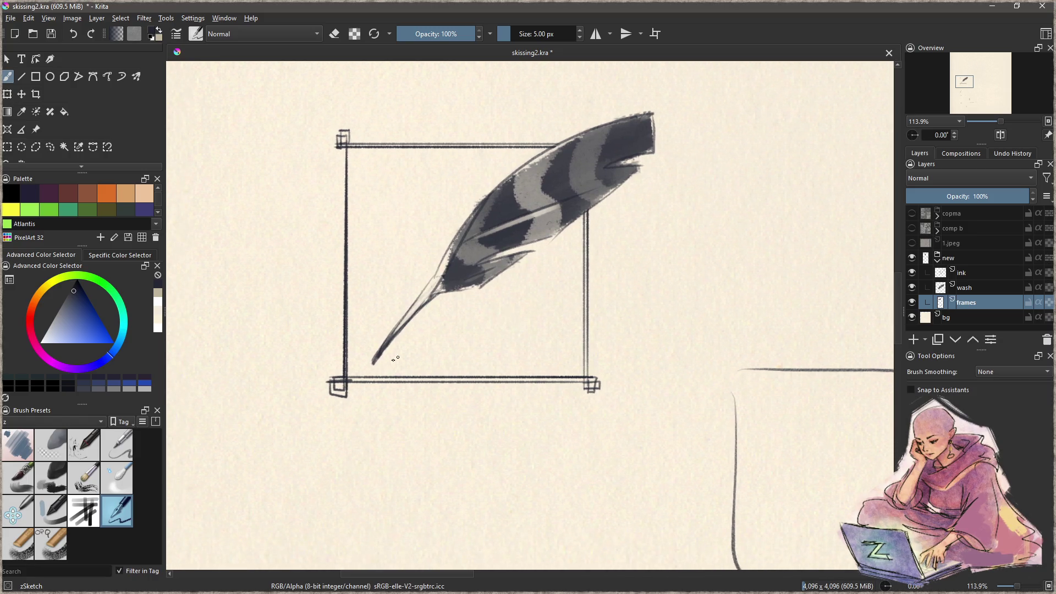
drag(404, 354, 539, 354)
key(ctrl+z)
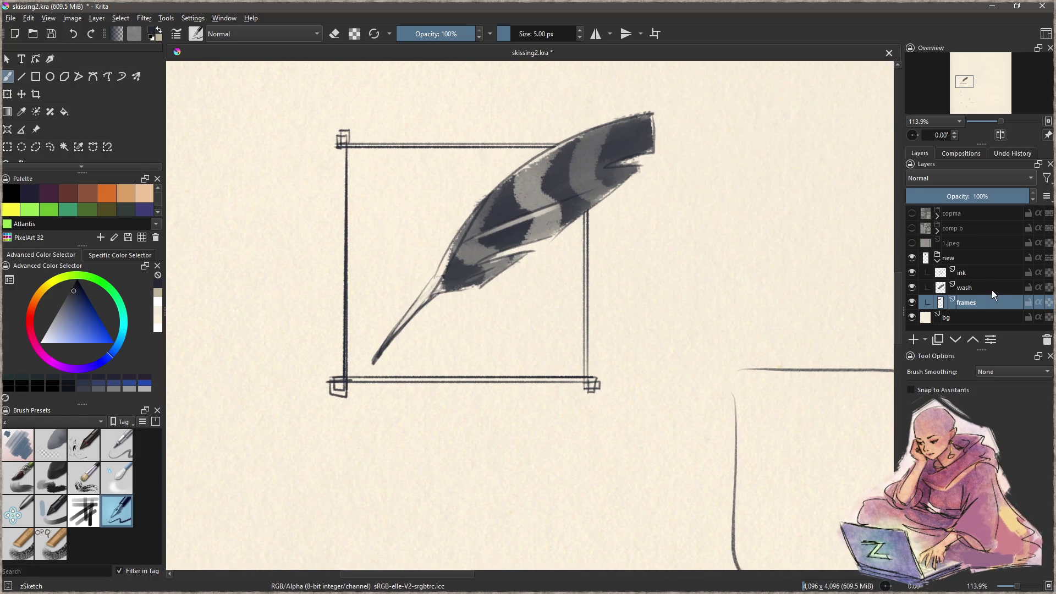
Step: Paint a soft grey shadow under the quill on the wash layer with Charcoal Rock Soft
click(992, 288)
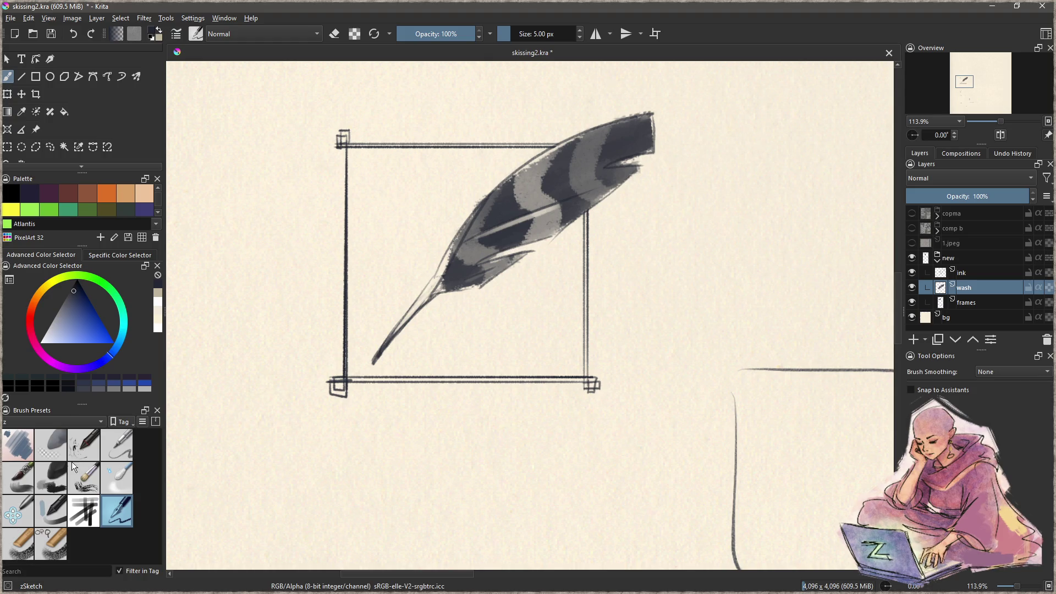
click(51, 478)
mouse_move(428, 365)
mouse_down()
mouse_move(413, 361)
mouse_move(563, 350)
mouse_up()
key(ctrl+z)
key(ctrl+z)
mouse_move(402, 356)
mouse_down()
mouse_move(484, 365)
mouse_move(491, 389)
mouse_move(405, 412)
mouse_up()
Step: Switch back to the thin zSketch pen while viewing the feather frame
drag(476, 328, 481, 297)
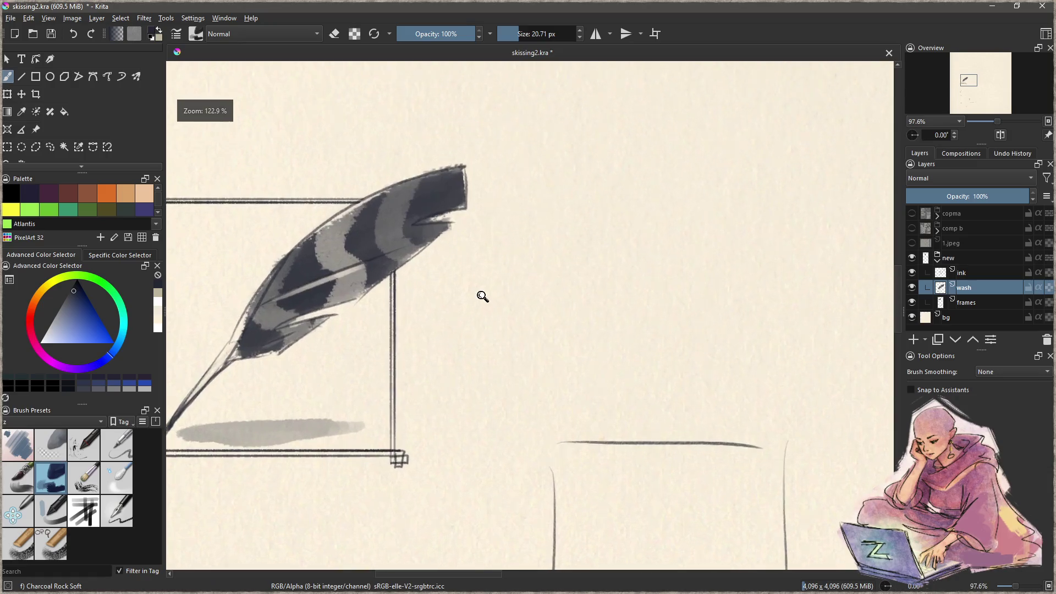
click(126, 511)
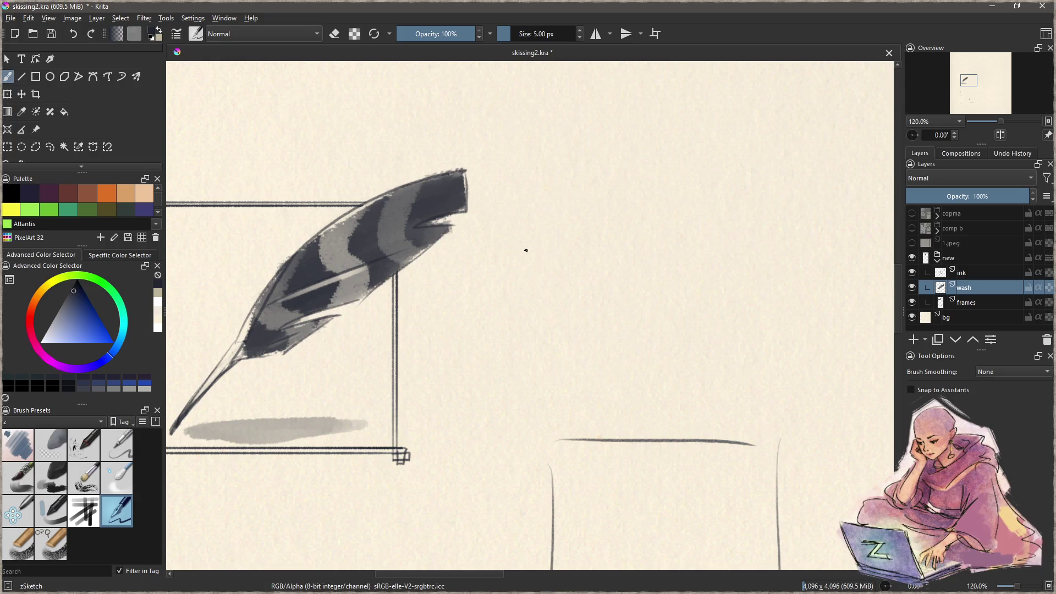
mouse_move(516, 296)
mouse_down()
mouse_move(566, 184)
mouse_move(586, 296)
mouse_move(562, 280)
mouse_up()
Step: Lasso the empty right-hand frame on the frames layer and move it down and right
click(963, 303)
key(ctrl+shift+f)
drag(600, 243, 597, 246)
key(t)
drag(646, 316, 661, 415)
key(b)
key(ctrl+shift+a)
mouse_move(545, 269)
mouse_down()
mouse_move(497, 282)
mouse_move(492, 297)
mouse_move(491, 256)
mouse_move(522, 303)
mouse_move(520, 256)
mouse_move(545, 278)
mouse_move(542, 293)
mouse_move(602, 301)
mouse_move(615, 278)
mouse_move(608, 284)
mouse_up()
Step: Draw the letters L, E, T, T as a second line under 'NoKo'
mouse_move(490, 336)
mouse_down()
mouse_move(496, 374)
mouse_move(541, 374)
mouse_up()
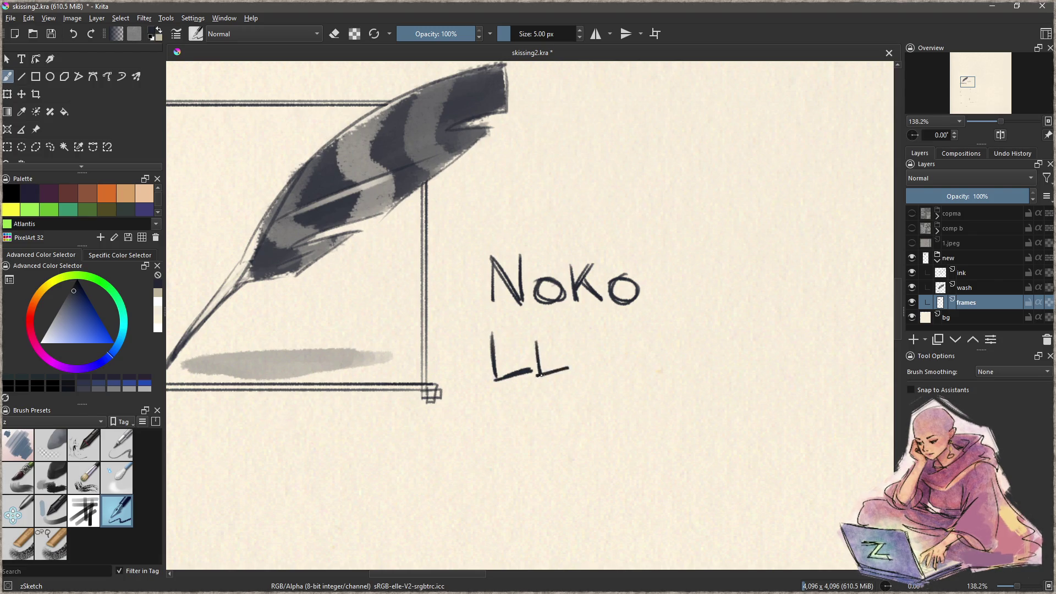
mouse_move(578, 339)
mouse_down()
mouse_move(583, 368)
mouse_move(599, 333)
mouse_move(622, 367)
mouse_up()
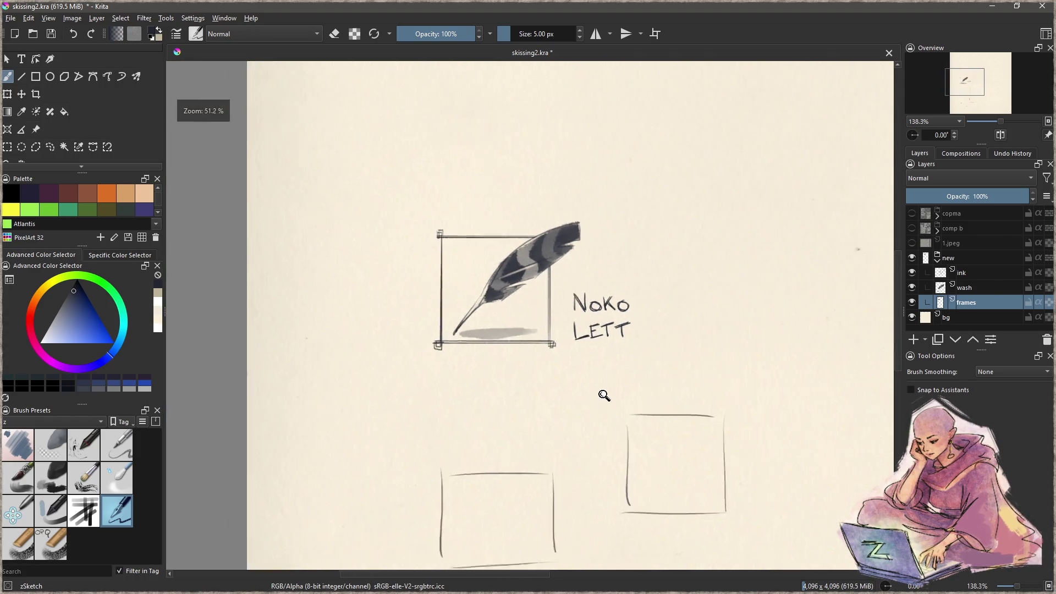
Step: Delete the misshapen L of 'LETT', redraw it, and erase stray marks
scroll(604, 398, down, 5)
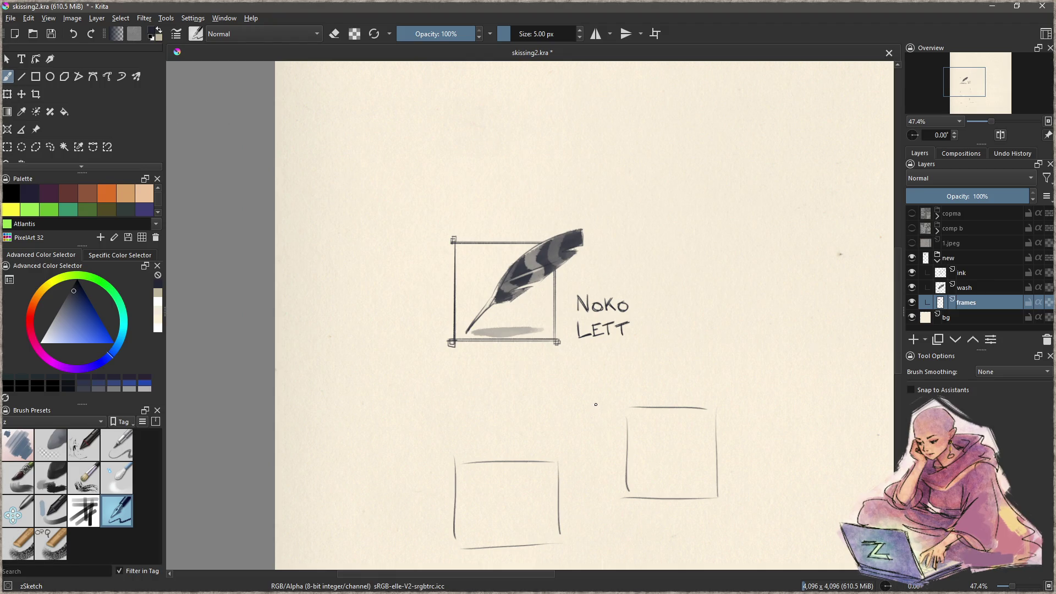
scroll(600, 360, up, 5)
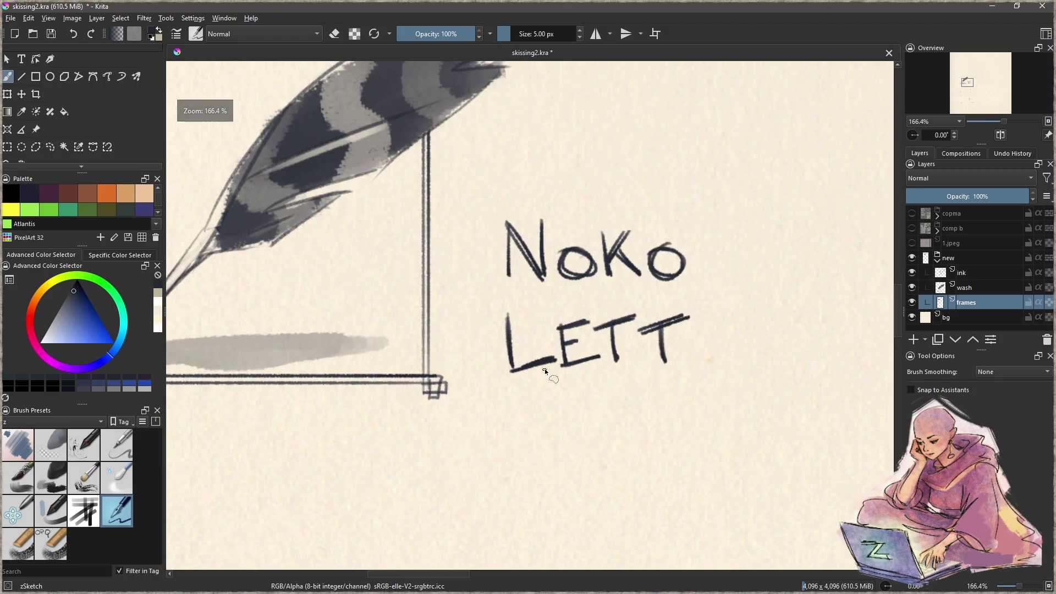
click(50, 147)
mouse_move(555, 378)
mouse_down()
mouse_move(533, 307)
mouse_move(552, 379)
mouse_up()
key(Delete)
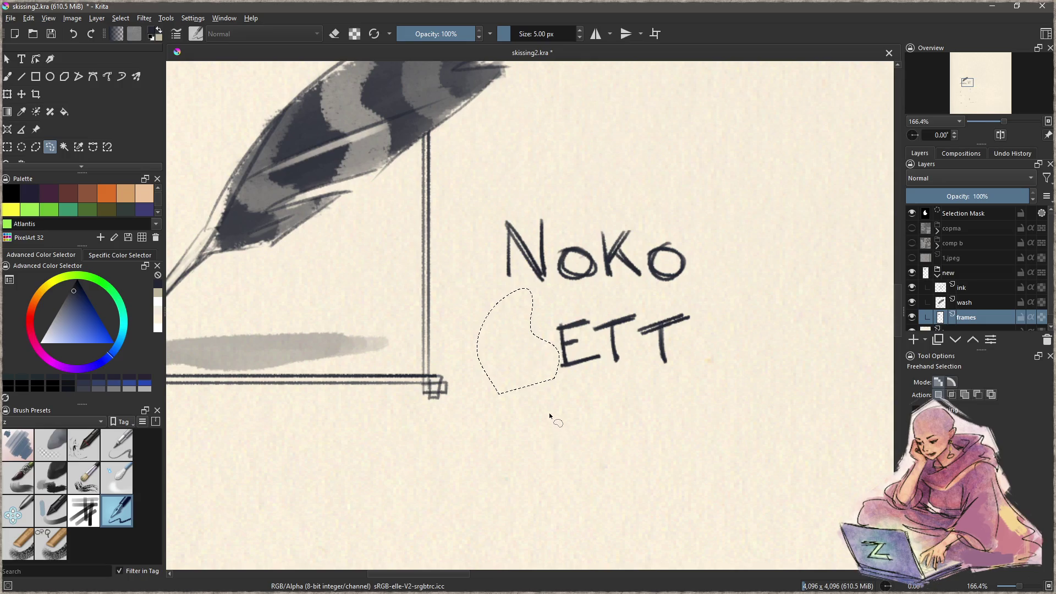
key(ctrl+shift+a)
key(b)
mouse_move(509, 310)
mouse_down()
mouse_move(510, 368)
mouse_move(557, 364)
mouse_up()
scroll(507, 402, down, 4)
scroll(535, 324, up, 2)
scroll(535, 324, up, 2)
key(e)
key(e)
scroll(559, 322, down, 4)
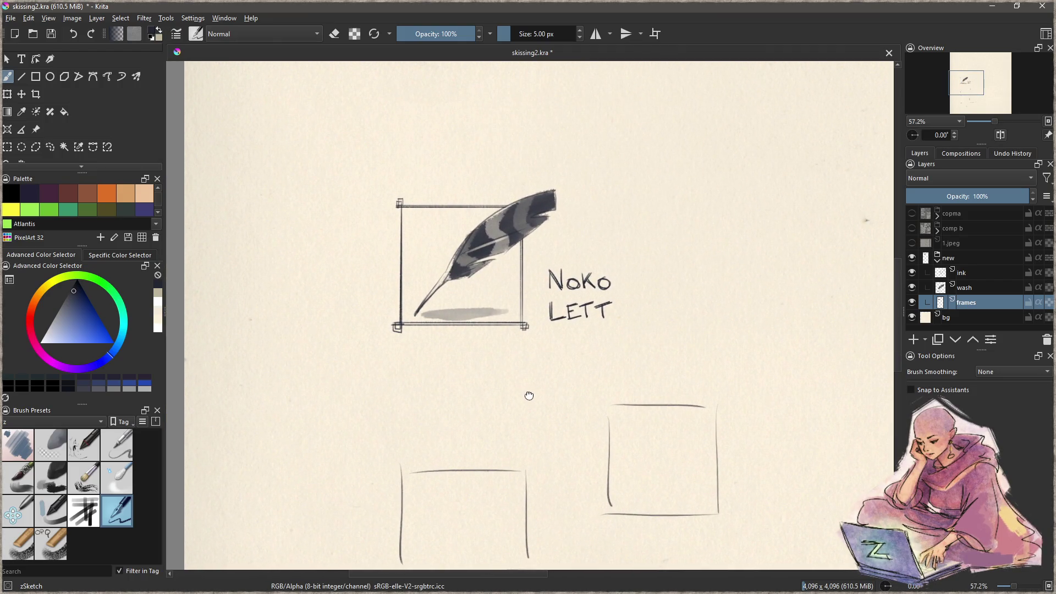
mouse_move(528, 396)
mouse_down()
mouse_move(539, 275)
mouse_move(528, 250)
mouse_move(535, 352)
mouse_up()
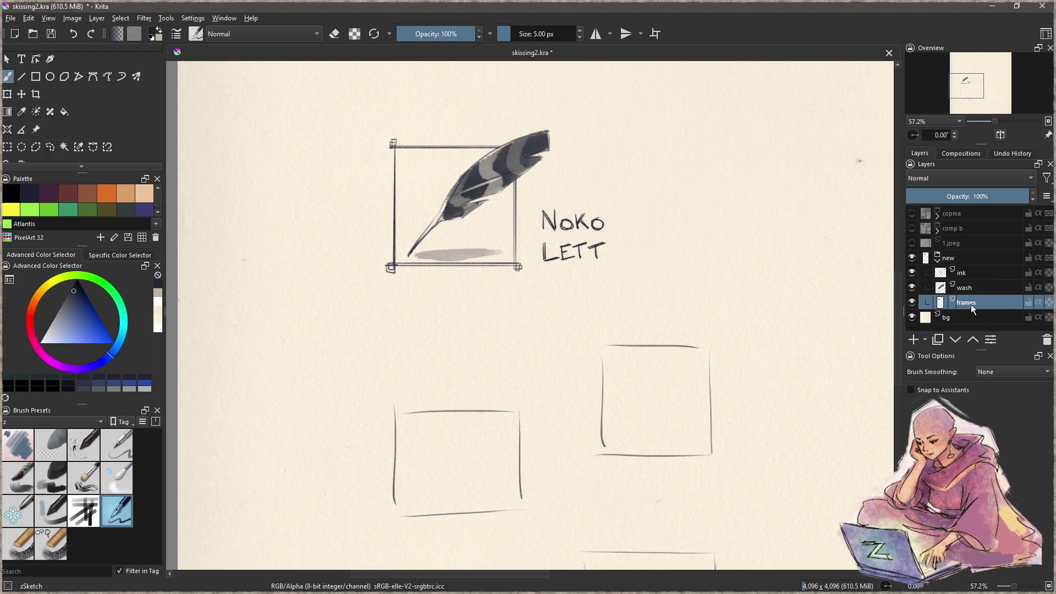
Step: Move the 'NOKO LETT' lettering from the frames layer onto the ink layer and save
key(o)
drag(553, 197, 556, 190)
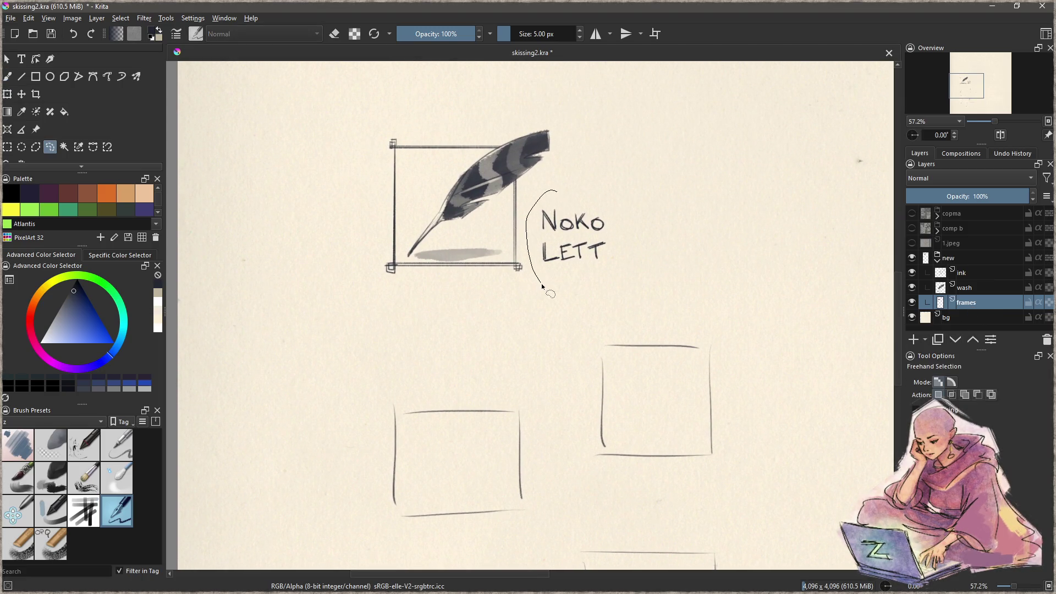
key(Delete)
click(971, 288)
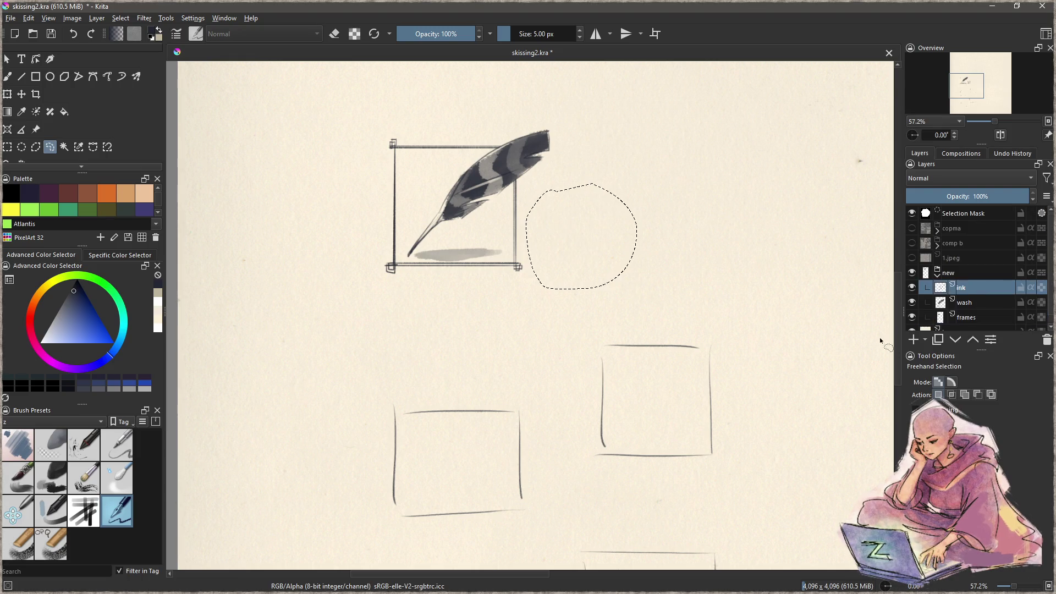
key(ctrl+z)
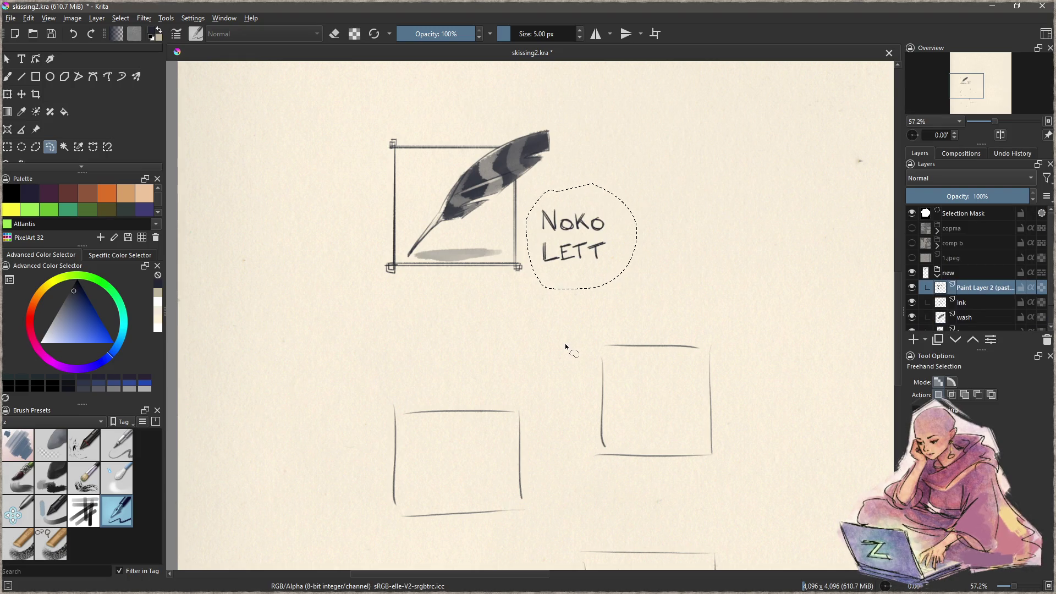
key(ctrl+shift+a)
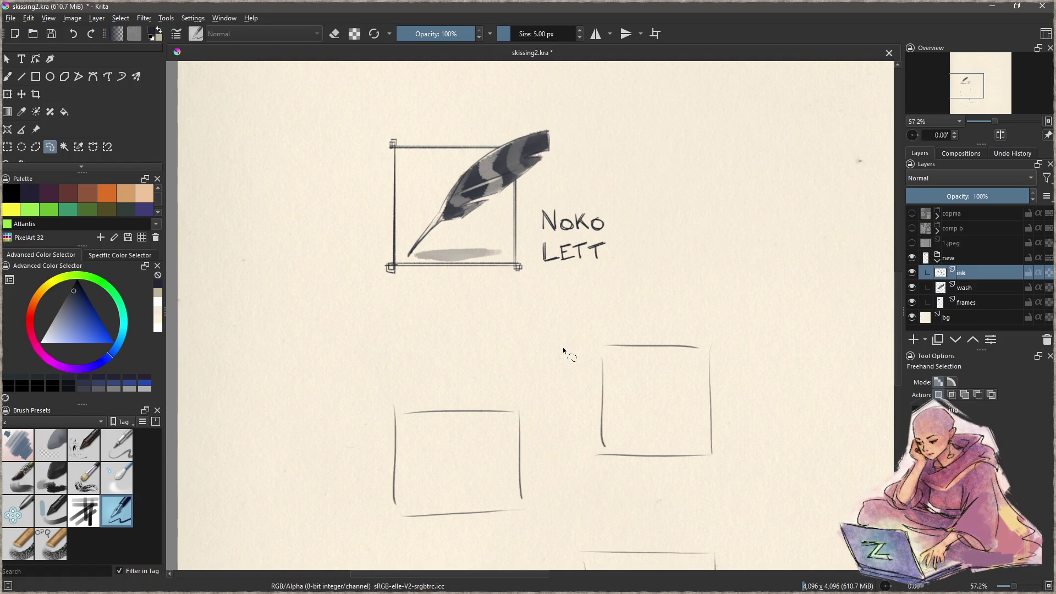
key(ctrl+s)
mouse_move(582, 349)
mouse_down()
mouse_move(577, 276)
mouse_move(576, 354)
mouse_up()
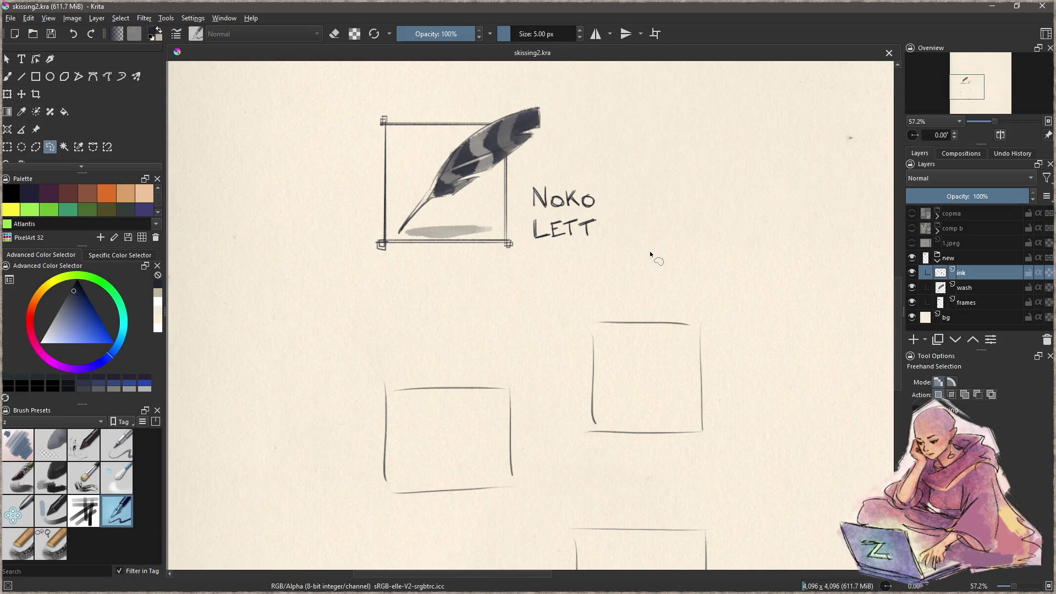
Step: On the frames layer, shift the right empty frame right and down, the middle one down-left
click(962, 302)
scroll(701, 306, down, 2)
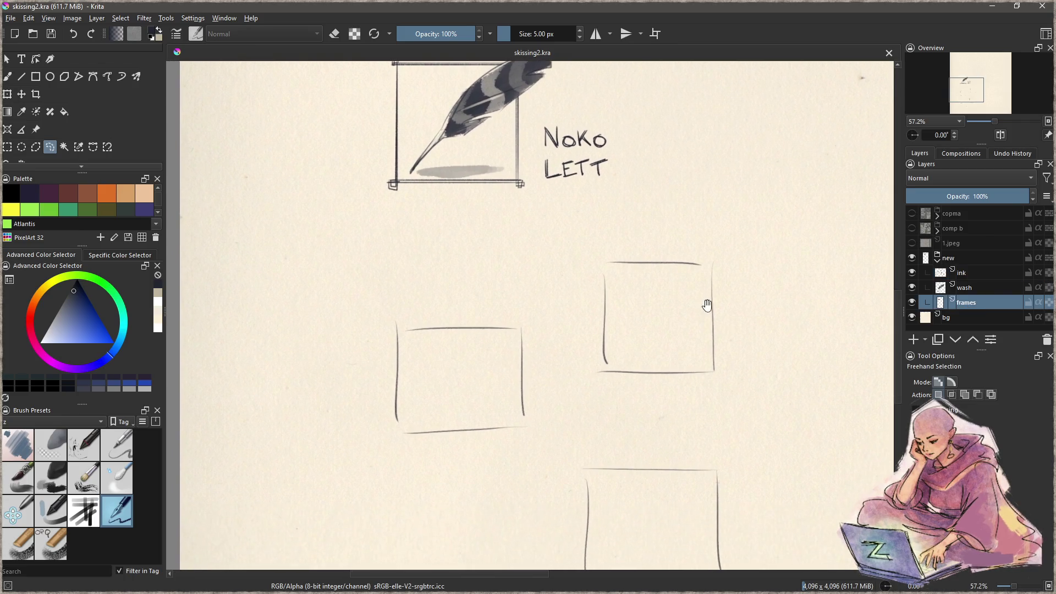
mouse_move(619, 235)
mouse_down()
mouse_move(719, 390)
mouse_move(621, 234)
mouse_up()
drag(670, 308, 813, 397)
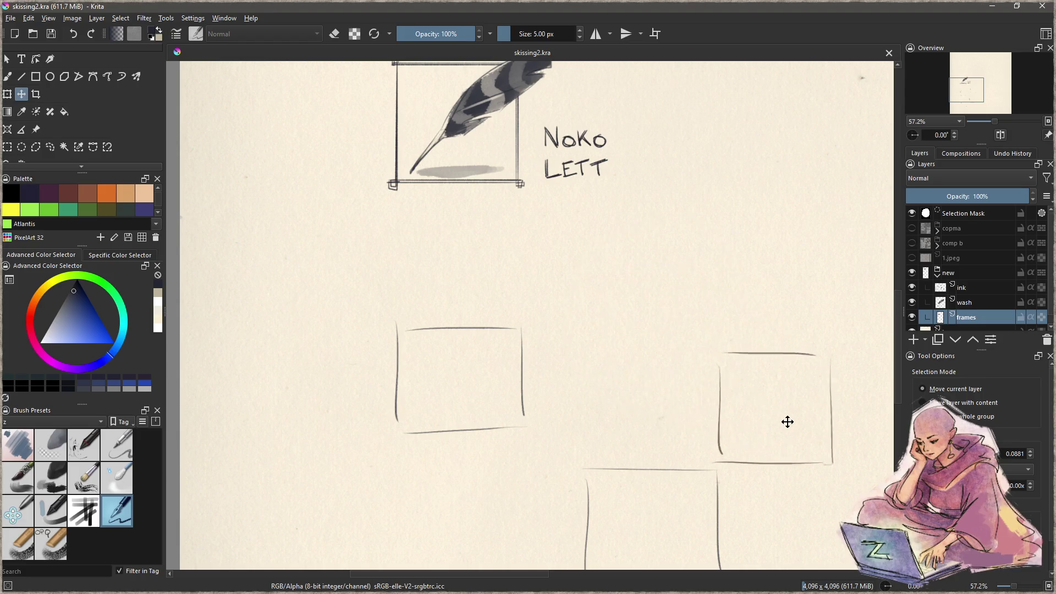
key(ctrl+shift+a)
mouse_move(413, 309)
mouse_down()
mouse_move(490, 490)
mouse_move(435, 283)
mouse_up()
key(t)
mouse_move(478, 373)
mouse_down()
mouse_move(445, 498)
mouse_move(435, 497)
mouse_up()
drag(505, 335, 504, 385)
key(ctrl+shift+a)
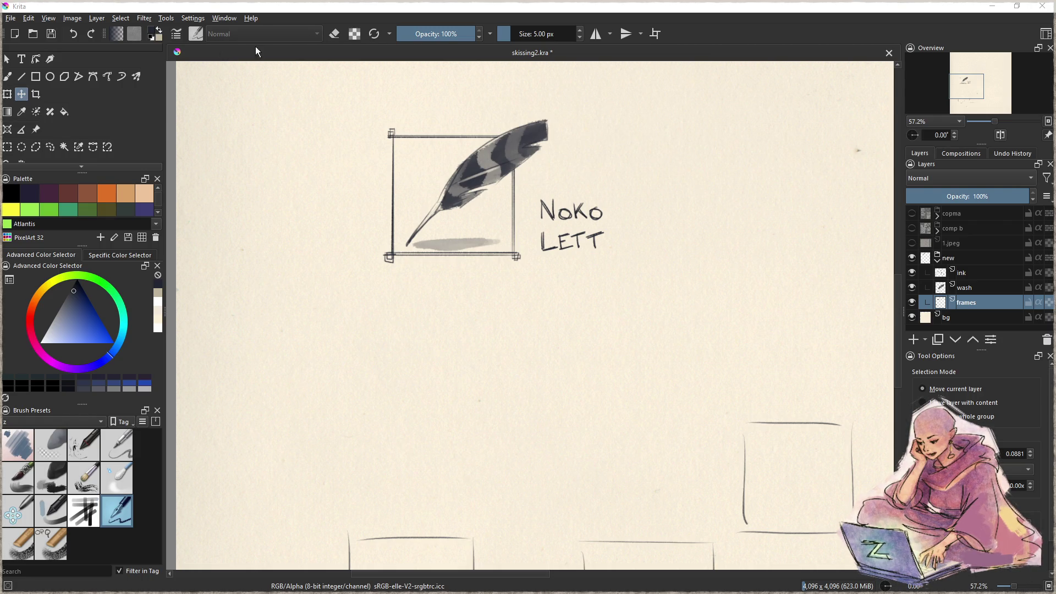
click(367, 5)
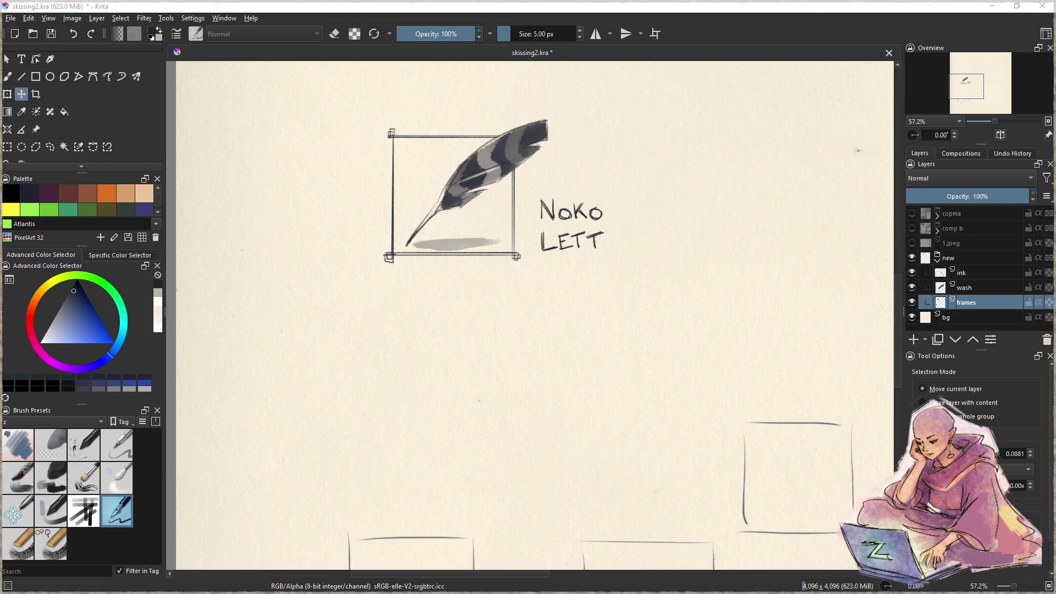
Step: Sketch a loose S-shaped eel curve inside an empty frame on the ink layer
scroll(550, 352, down, 2)
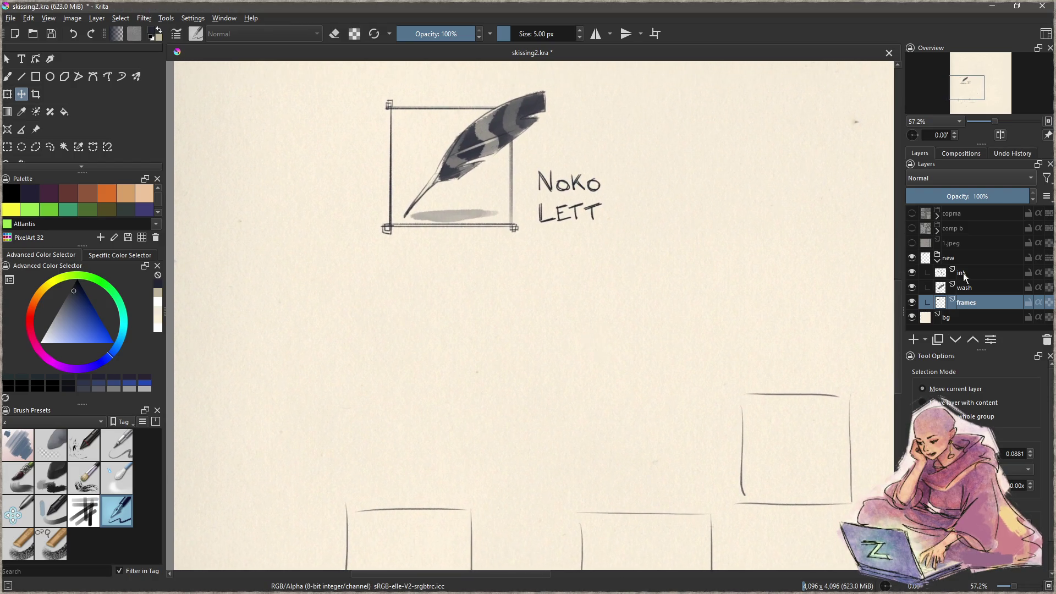
click(952, 272)
key(b)
scroll(441, 353, up, 3)
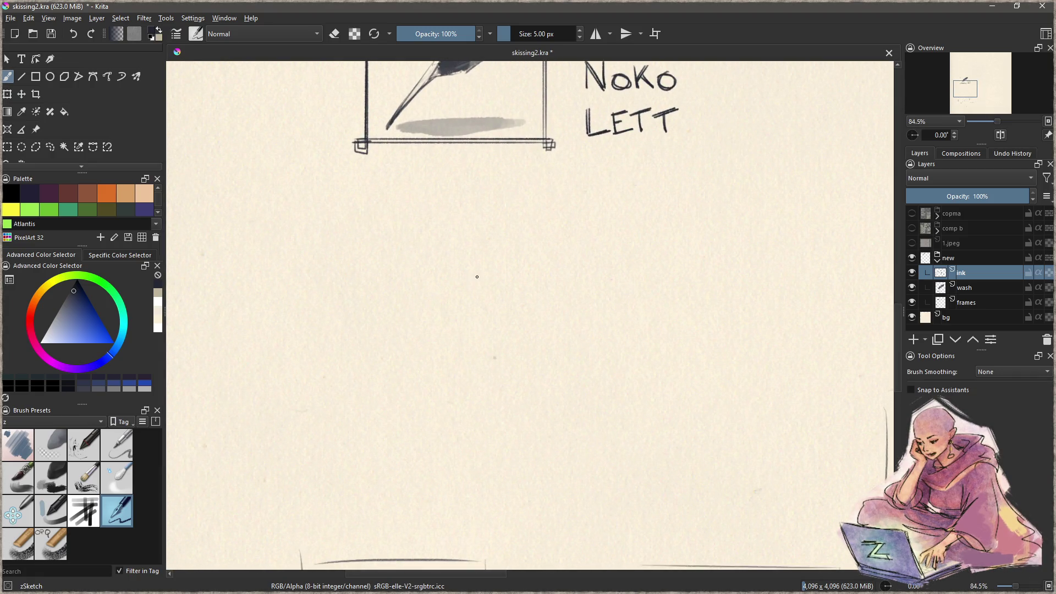
click(979, 301)
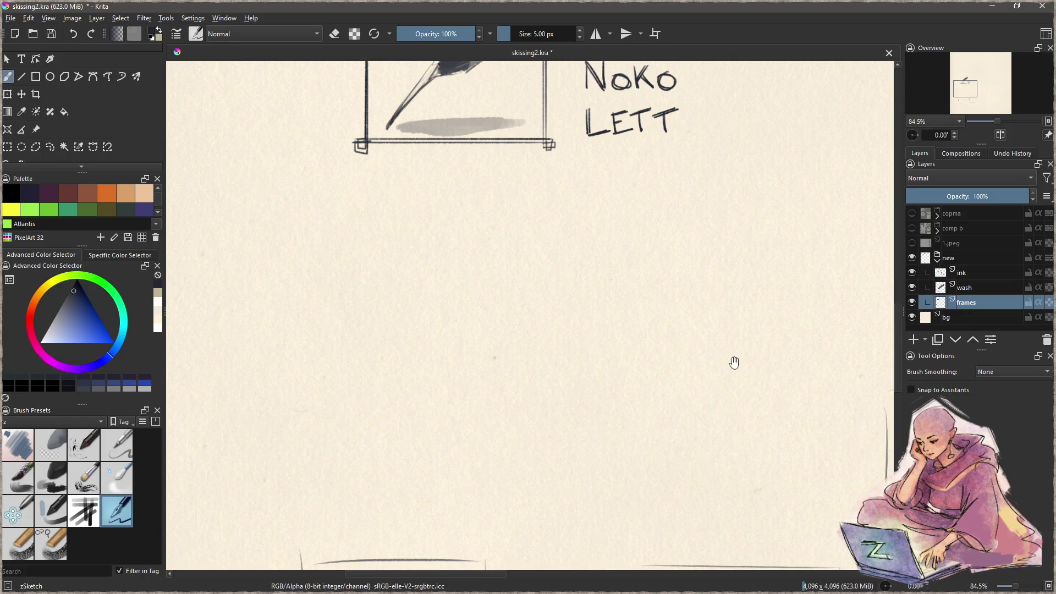
drag(750, 361, 359, 292)
click(968, 273)
drag(653, 327, 605, 351)
mouse_move(501, 248)
mouse_down()
mouse_move(528, 385)
mouse_move(442, 402)
mouse_up()
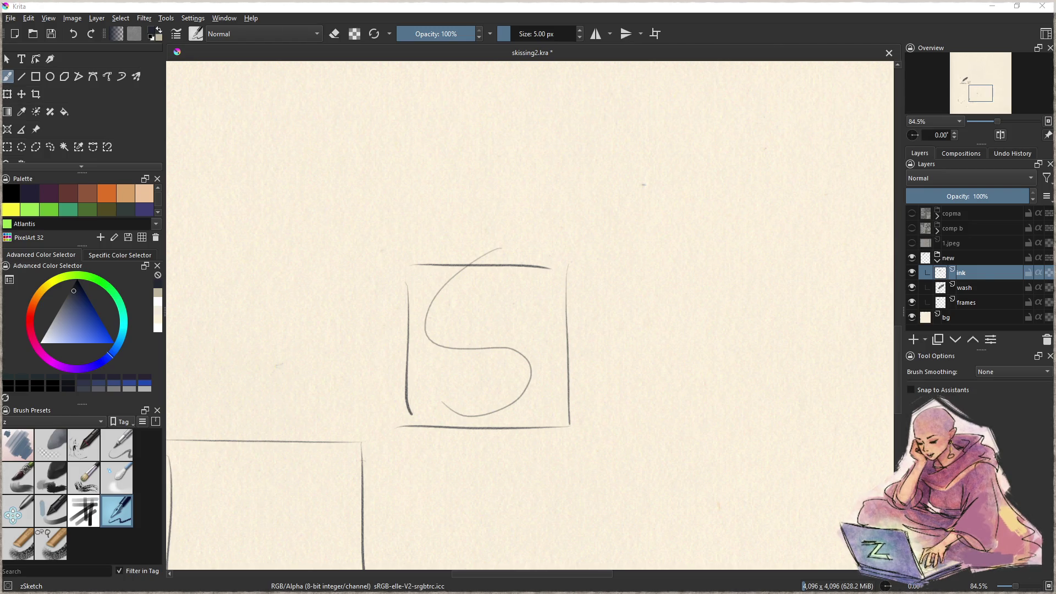
Step: Snip the freshwater eel photo from the browser and return to Krita
key(alt+Tab)
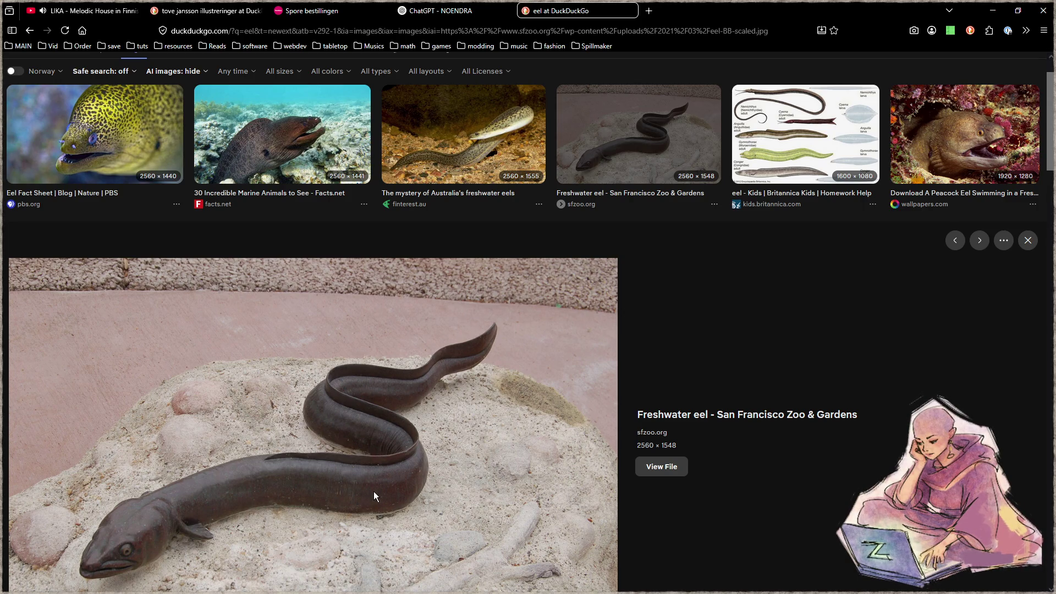
key(super+shift+s)
drag(536, 298, 47, 593)
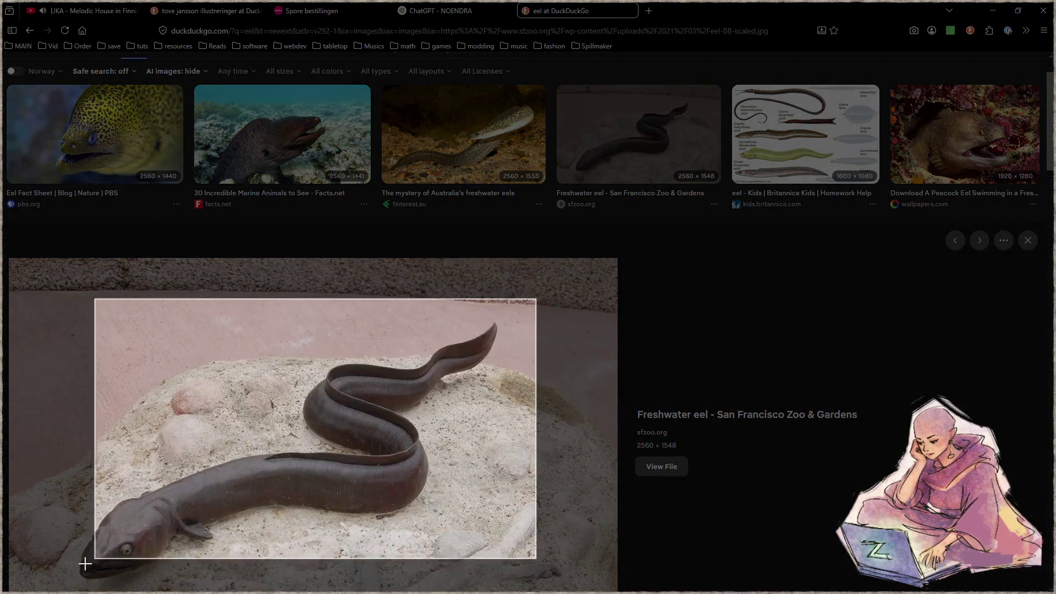
key(alt+Tab)
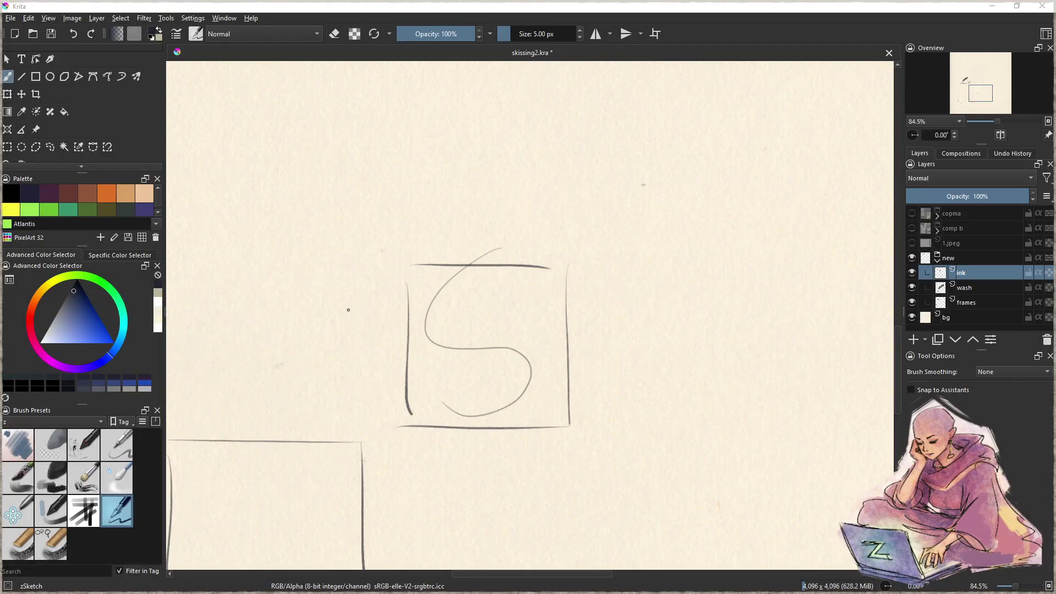
Step: Paste the eel photo above the wash layer, scale it onto the framed S-curve, and set it to 50% opacity
click(980, 287)
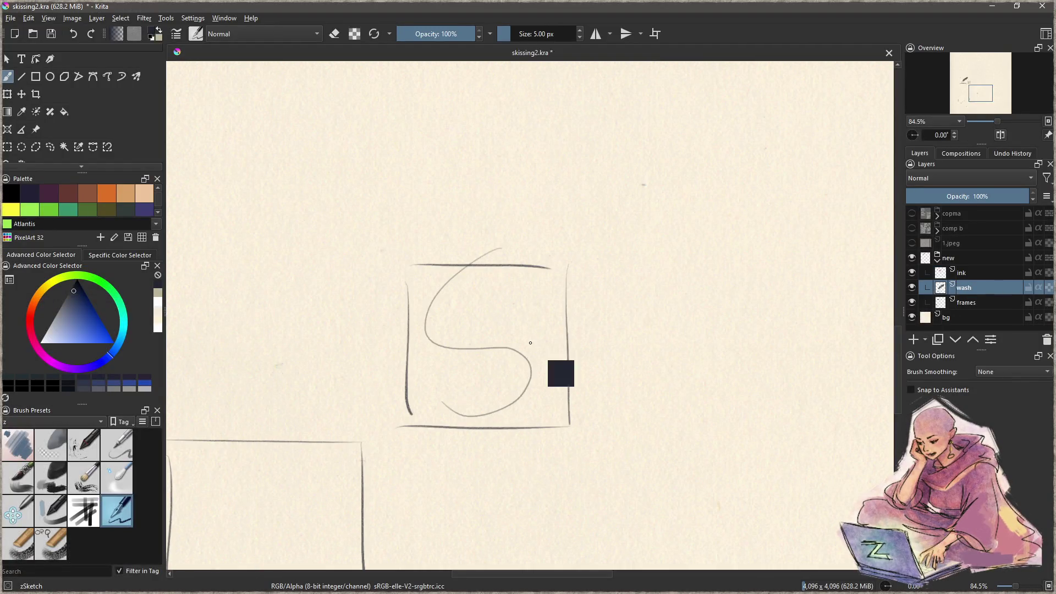
key(ctrl+v)
key(ctrl+t)
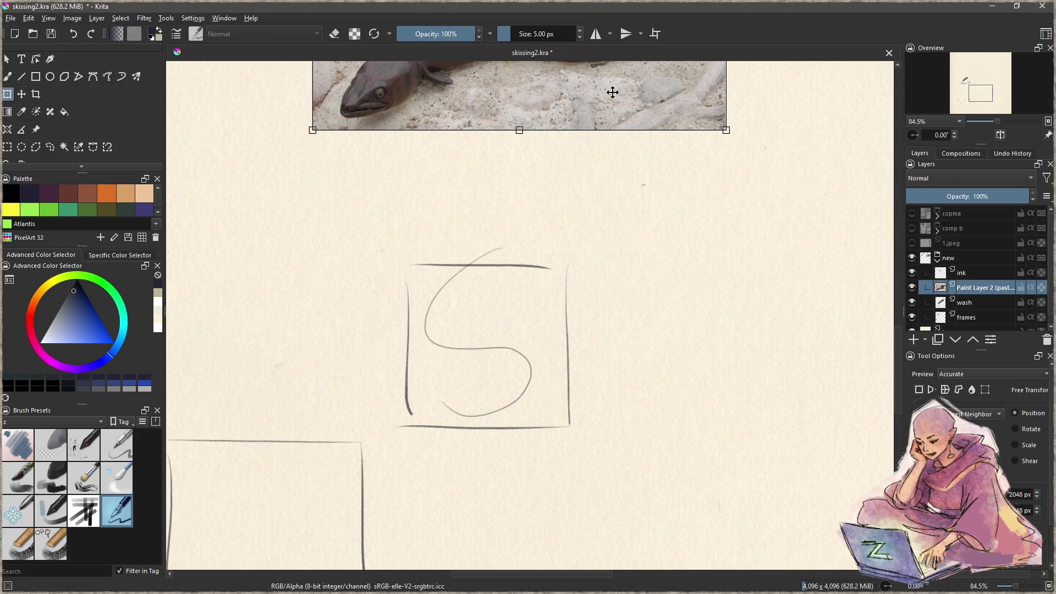
drag(610, 90, 645, 396)
drag(763, 434, 555, 307)
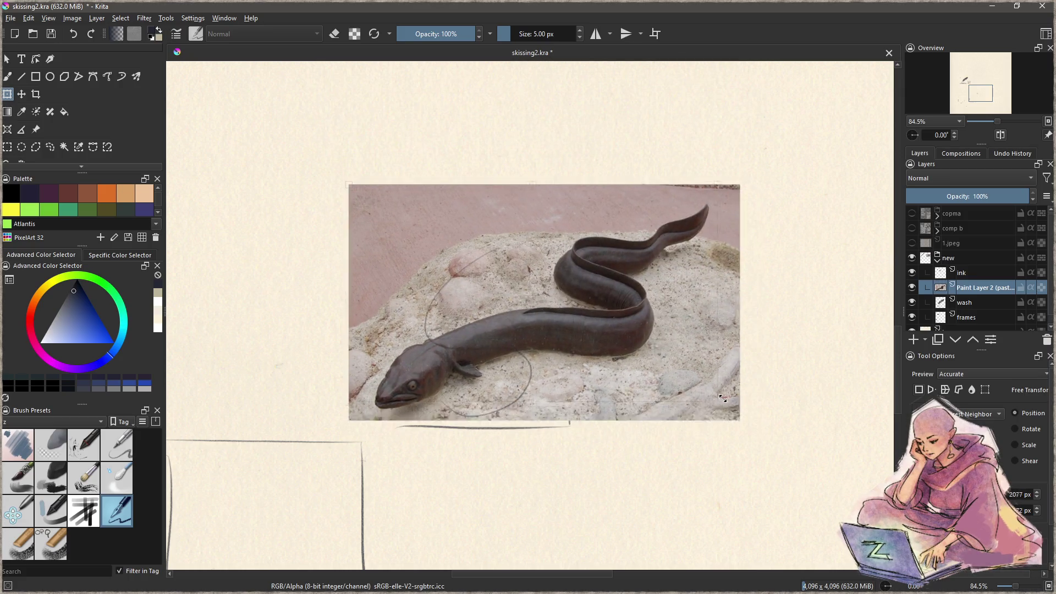
drag(499, 276, 538, 370)
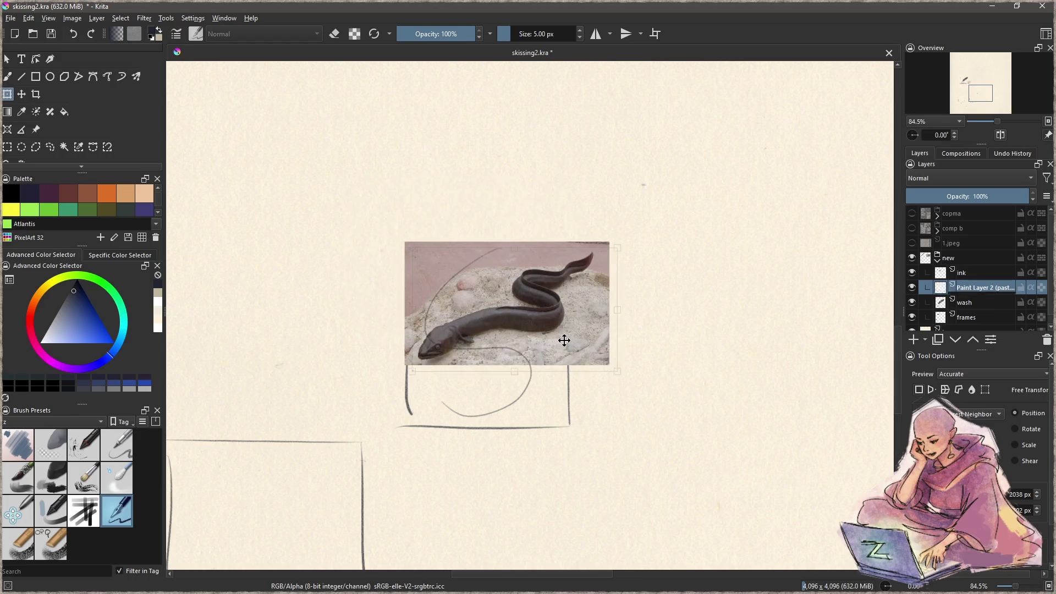
drag(593, 402, 609, 413)
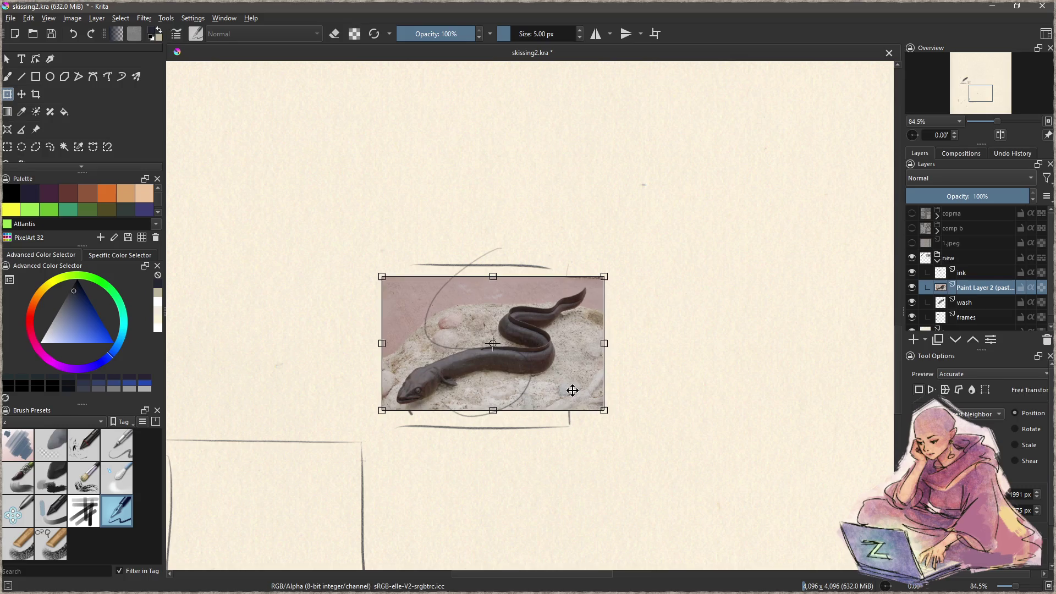
scroll(500, 374, up, 1)
scroll(500, 374, up, 1)
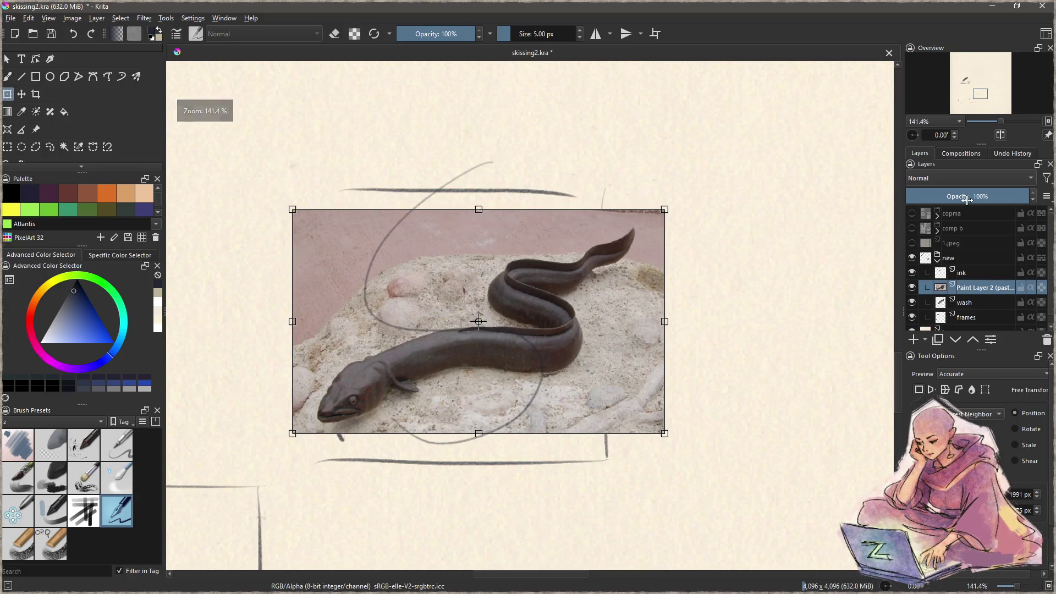
drag(1012, 196, 968, 196)
key(Return)
Step: Erase the S-curve strokes on the ink layer and return to the freehand brush
drag(553, 375, 603, 380)
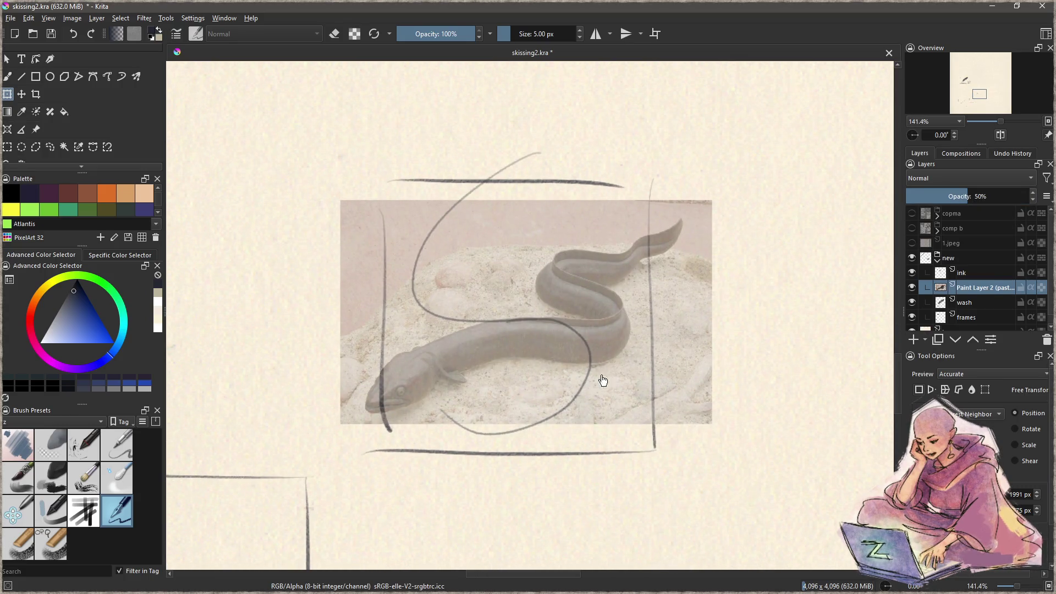
click(967, 273)
key(ctrl+r)
drag(530, 111, 592, 139)
key(Delete)
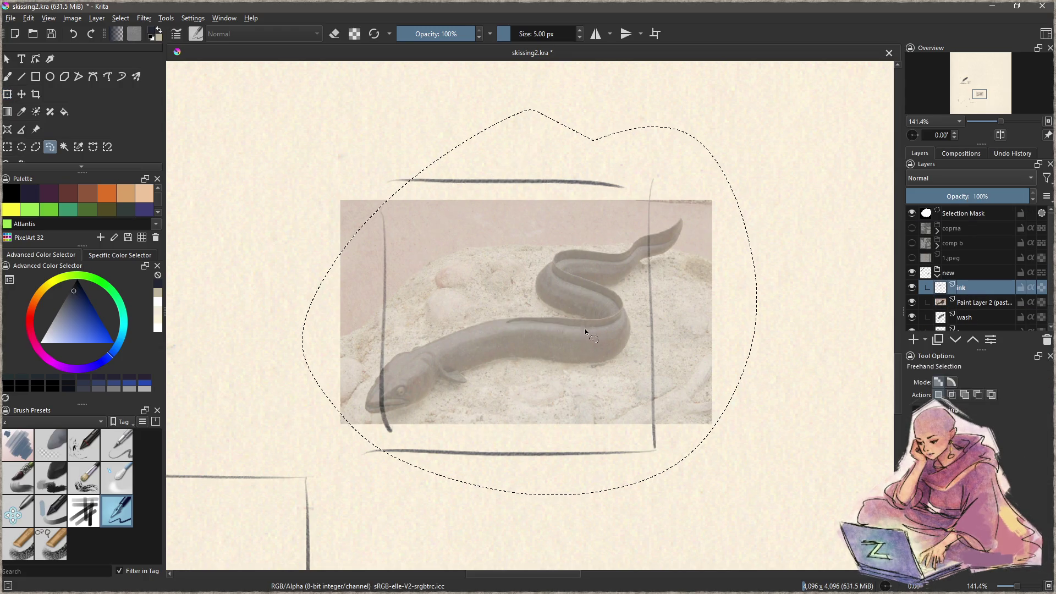
key(ctrl+shift+a)
key(b)
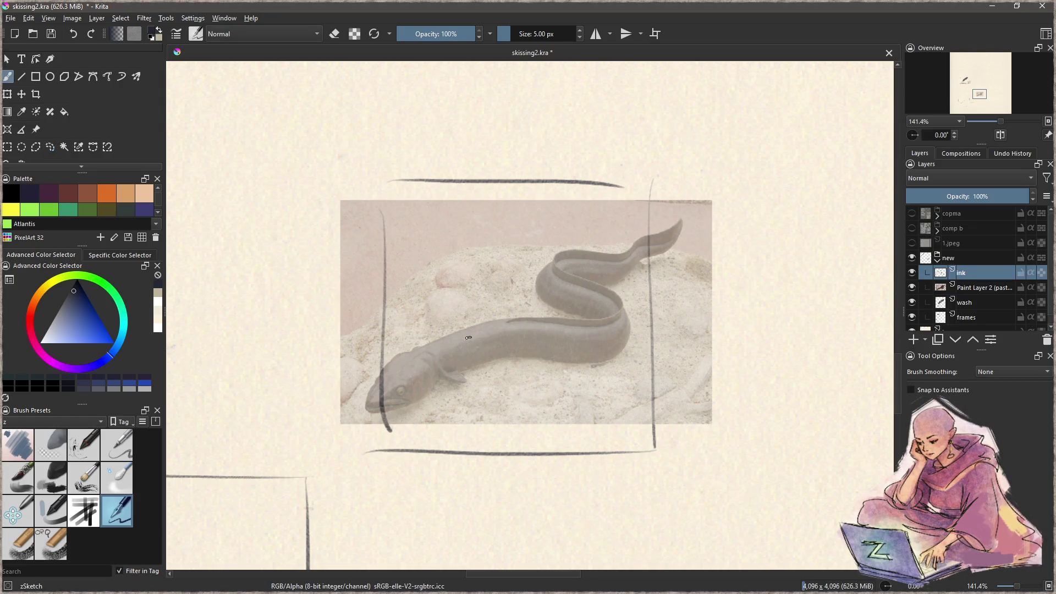
Step: Ink a curved line along the eel's back and join the upper coil to it
drag(418, 353, 609, 307)
key(ctrl+z)
drag(414, 353, 627, 296)
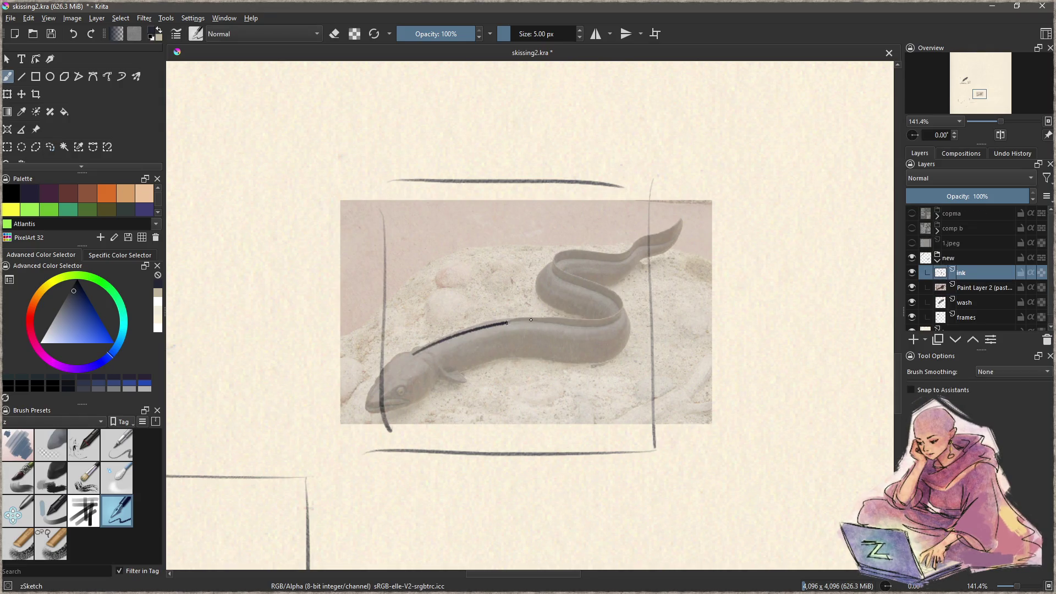
key(ctrl+z)
mouse_move(418, 351)
mouse_down()
mouse_move(623, 282)
mouse_move(598, 317)
mouse_up()
key(e)
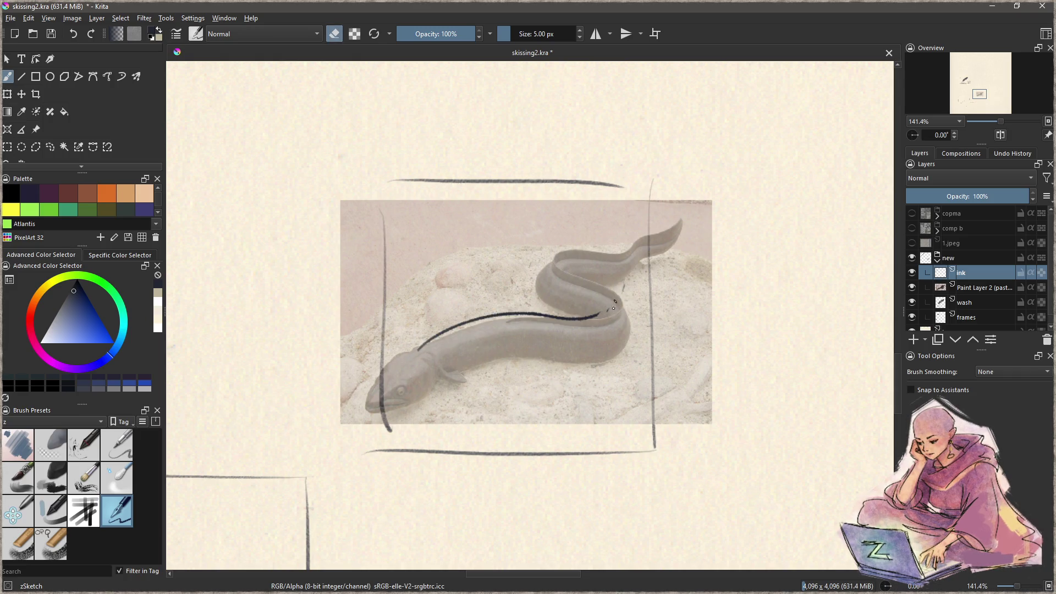
key(e)
mouse_move(576, 251)
mouse_down()
mouse_move(620, 292)
mouse_move(549, 332)
mouse_up()
key(ctrl+z)
drag(616, 286, 585, 321)
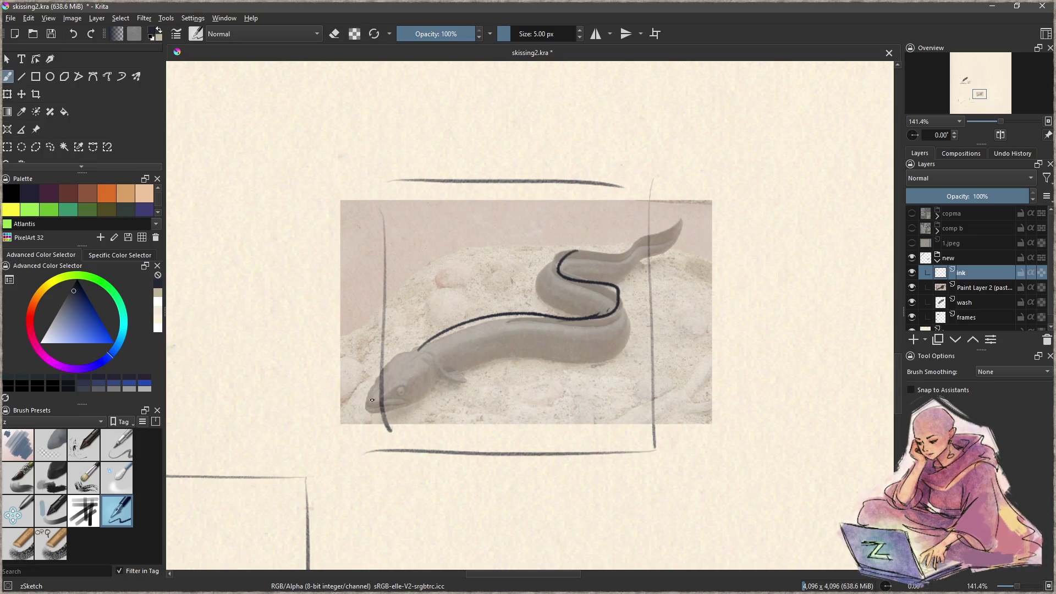
key(ctrl+z)
drag(619, 283, 554, 321)
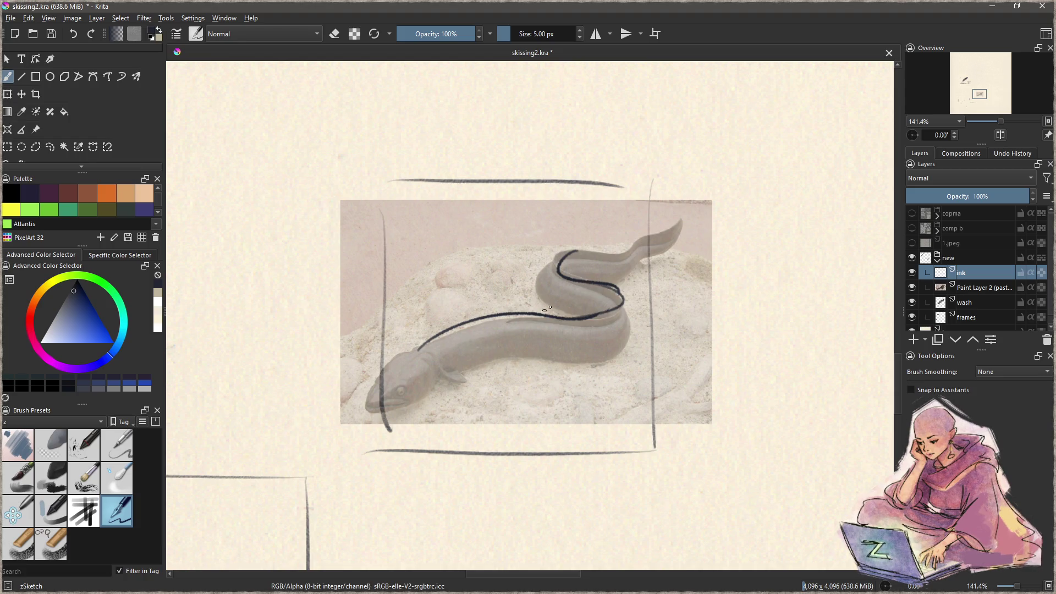
Step: Ink the eel's top edge, the underside of its tail and the neck-to-lower-body curve
drag(561, 262, 655, 221)
key(ctrl+z)
key(ctrl+z)
mouse_move(563, 256)
mouse_down()
mouse_move(637, 233)
mouse_move(648, 240)
mouse_up()
key(ctrl+z)
mouse_move(559, 263)
mouse_down()
mouse_move(680, 224)
mouse_move(642, 271)
mouse_up()
key(ctrl+z)
drag(681, 226, 599, 288)
key(ctrl+z)
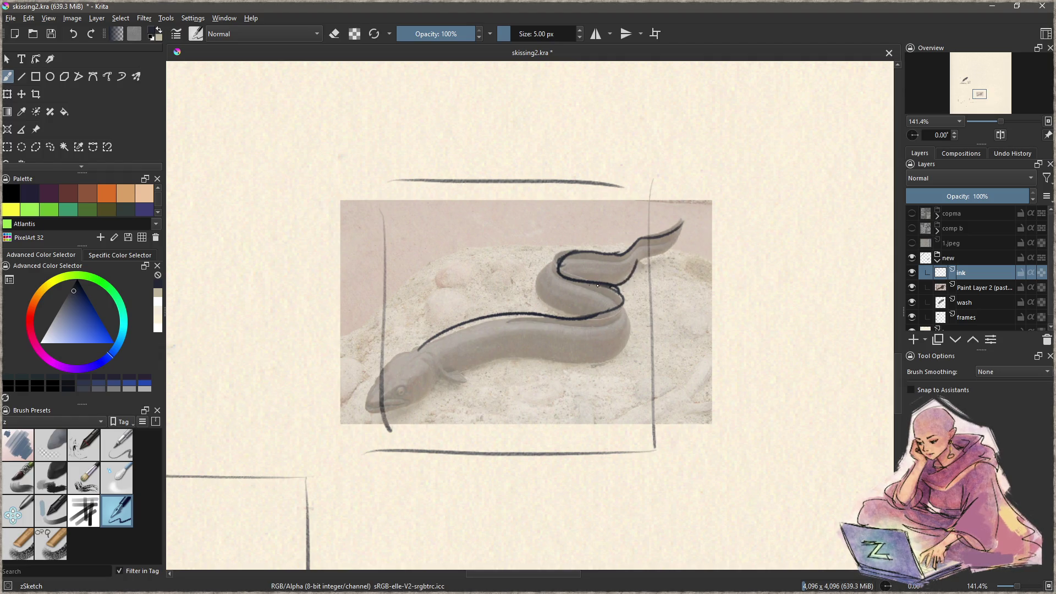
key(ctrl+z)
mouse_move(637, 263)
mouse_down()
mouse_move(681, 220)
mouse_move(603, 273)
mouse_move(573, 260)
mouse_up()
key(ctrl+z)
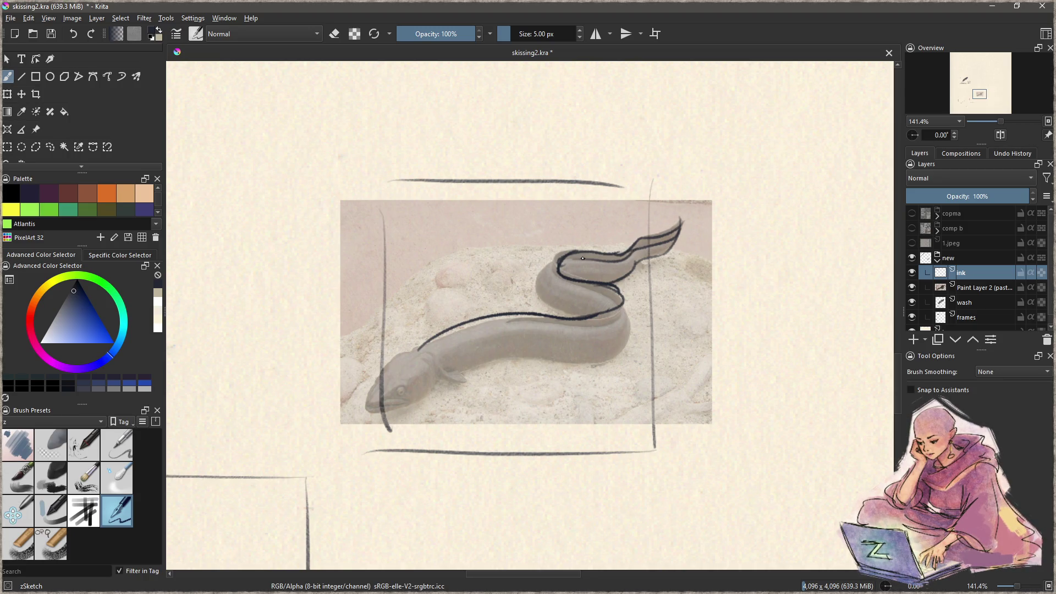
key(ctrl+z)
mouse_move(555, 252)
mouse_down()
mouse_move(577, 286)
mouse_move(626, 317)
mouse_move(479, 320)
mouse_move(556, 318)
mouse_move(435, 335)
mouse_up()
key(ctrl+z)
Step: Ink the belly line, the top of the head, an eye ring and the eye-to-mouth line
key(e)
key(e)
drag(511, 323, 605, 330)
drag(510, 317, 421, 350)
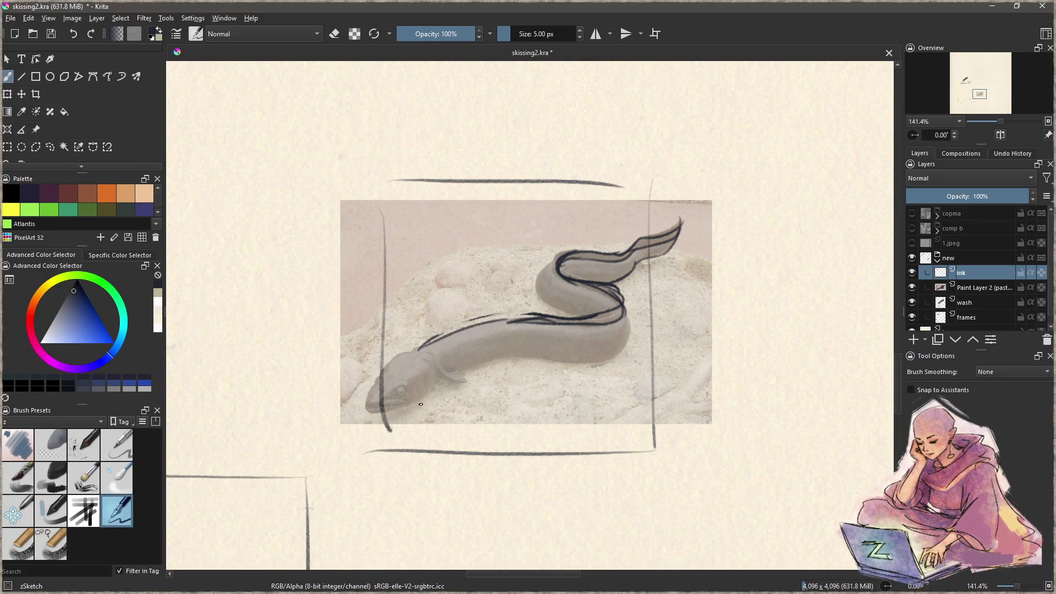
mouse_move(460, 394)
mouse_down()
mouse_move(497, 367)
mouse_move(478, 311)
mouse_move(519, 342)
mouse_up()
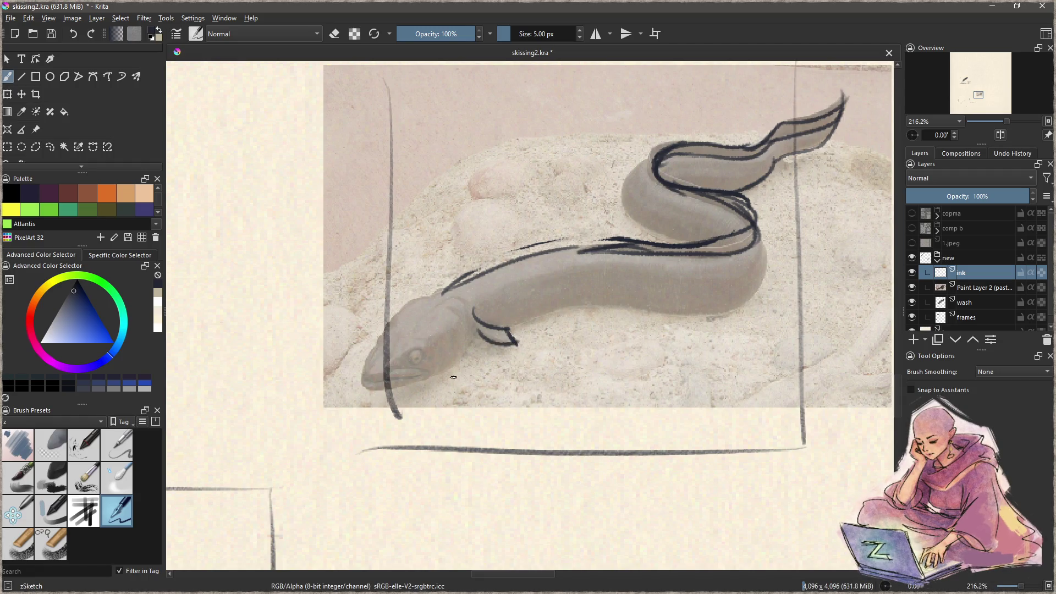
mouse_move(432, 295)
mouse_down()
mouse_move(384, 318)
mouse_move(363, 378)
mouse_move(422, 372)
mouse_up()
key(ctrl+z)
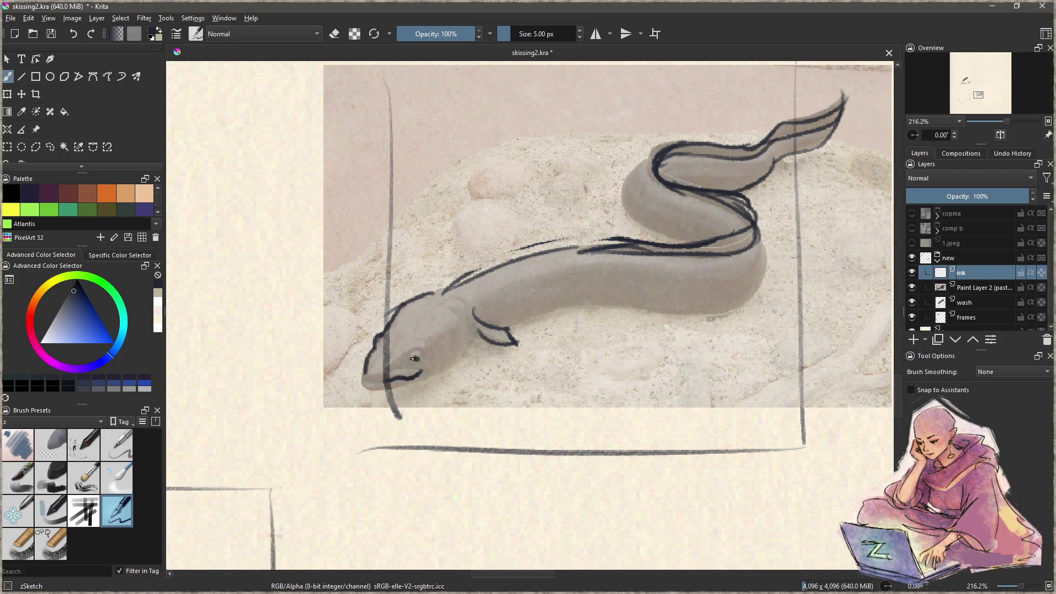
drag(409, 356, 413, 363)
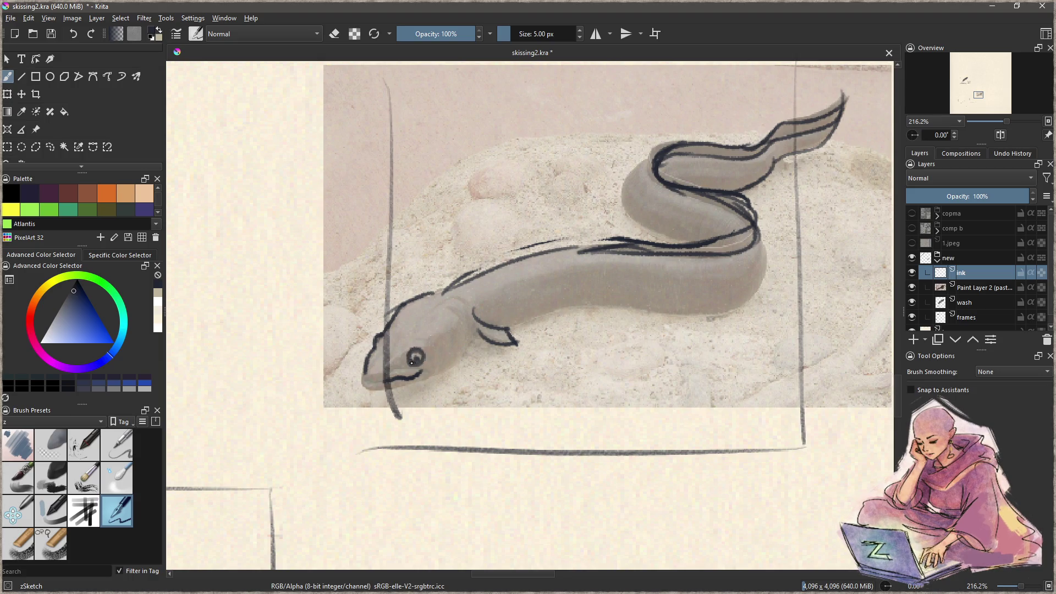
mouse_move(406, 360)
mouse_down()
mouse_move(373, 383)
mouse_move(431, 373)
mouse_move(422, 379)
mouse_move(467, 354)
mouse_move(472, 336)
mouse_move(459, 363)
mouse_up()
Step: Redraw the gill and a longer curved belly line along the eel
drag(515, 329, 615, 295)
key(ctrl+z)
drag(507, 327, 709, 296)
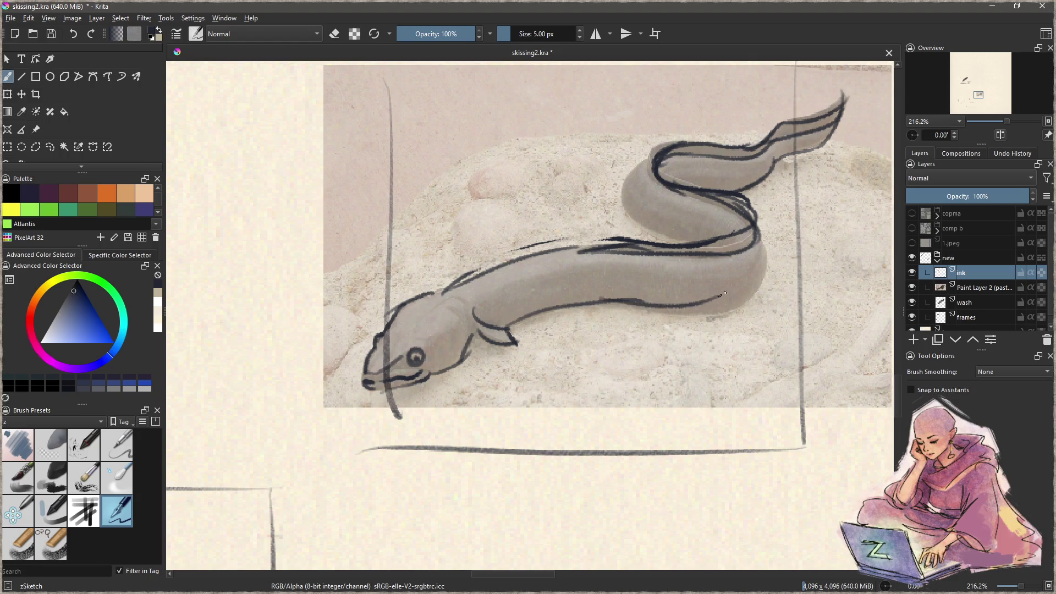
drag(775, 264, 738, 289)
key(ctrl+z)
drag(558, 332, 685, 322)
key(ctrl+z)
Step: Ink the coil's right, bottom and upper-left edges, then zoom out and select the wash layer
drag(719, 266, 670, 333)
key(ctrl+z)
drag(721, 257, 666, 335)
key(ctrl+z)
drag(722, 262, 707, 329)
key(ctrl+z)
mouse_move(720, 266)
mouse_down()
mouse_move(709, 328)
mouse_move(612, 347)
mouse_move(724, 319)
mouse_up()
key(ctrl+z)
key(ctrl+z)
key(ctrl+z)
mouse_move(599, 336)
mouse_down()
mouse_move(718, 294)
mouse_move(714, 318)
mouse_move(582, 330)
mouse_up()
key(ctrl+z)
drag(725, 295, 575, 334)
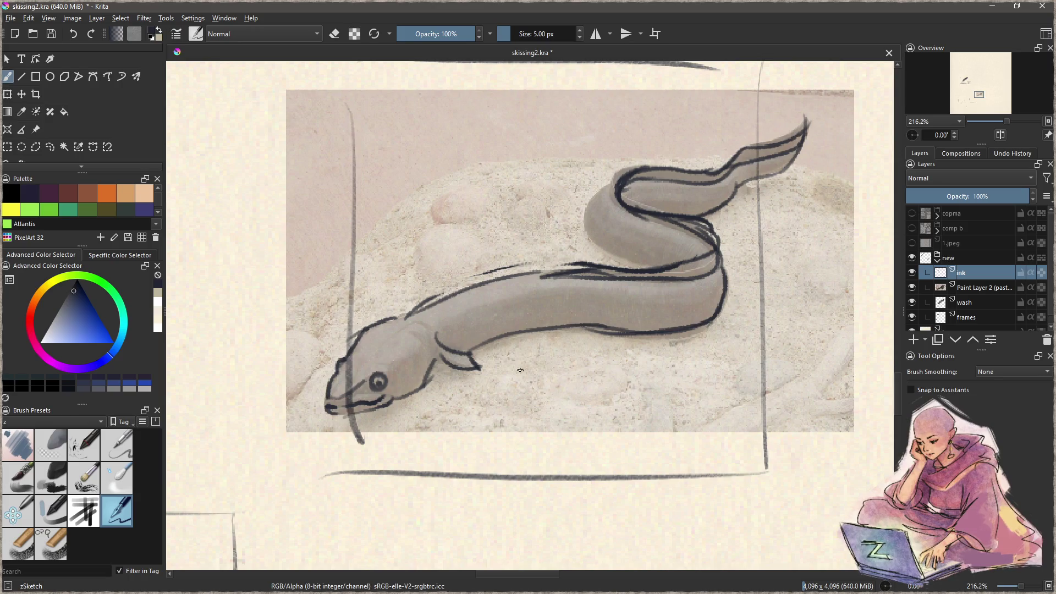
mouse_move(600, 194)
mouse_down()
mouse_move(621, 270)
mouse_move(666, 269)
mouse_up()
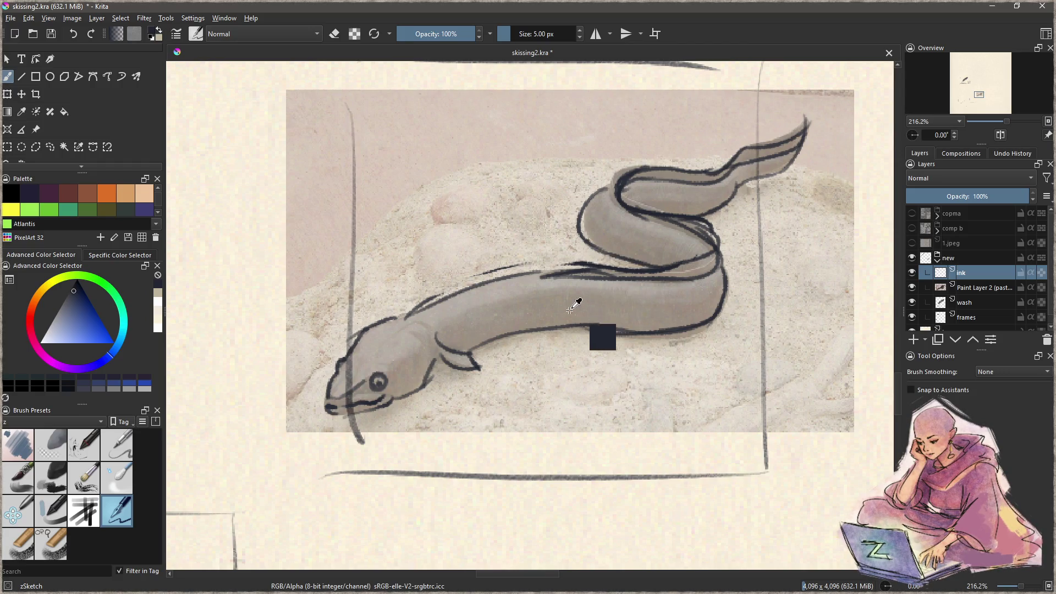
key(minus)
click(969, 302)
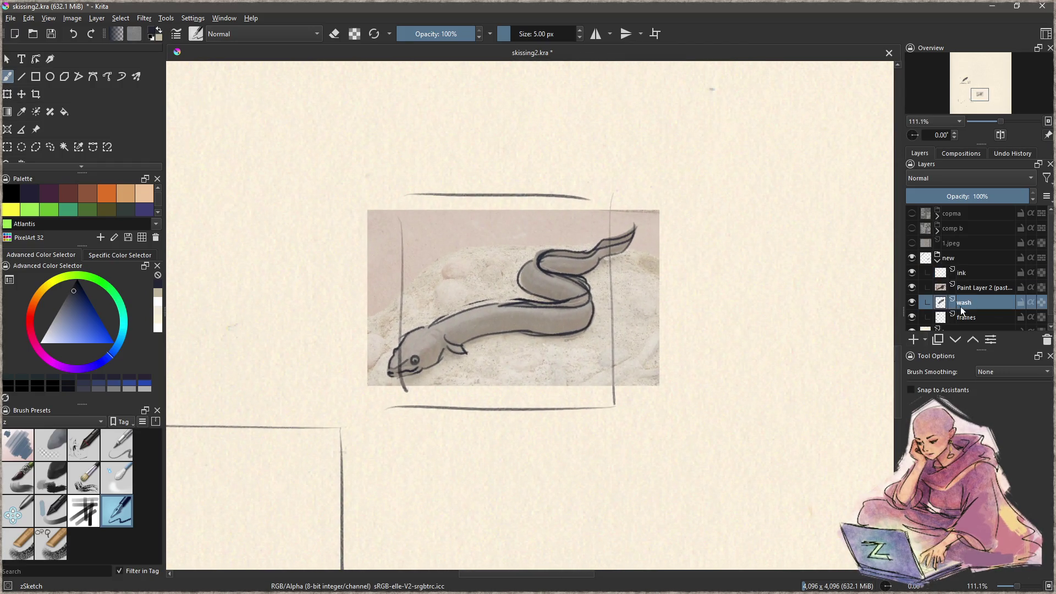
Step: Delete the pasted eel photo layer, zoom in, and choose the Charcoal Rock Soft brush preset
click(985, 287)
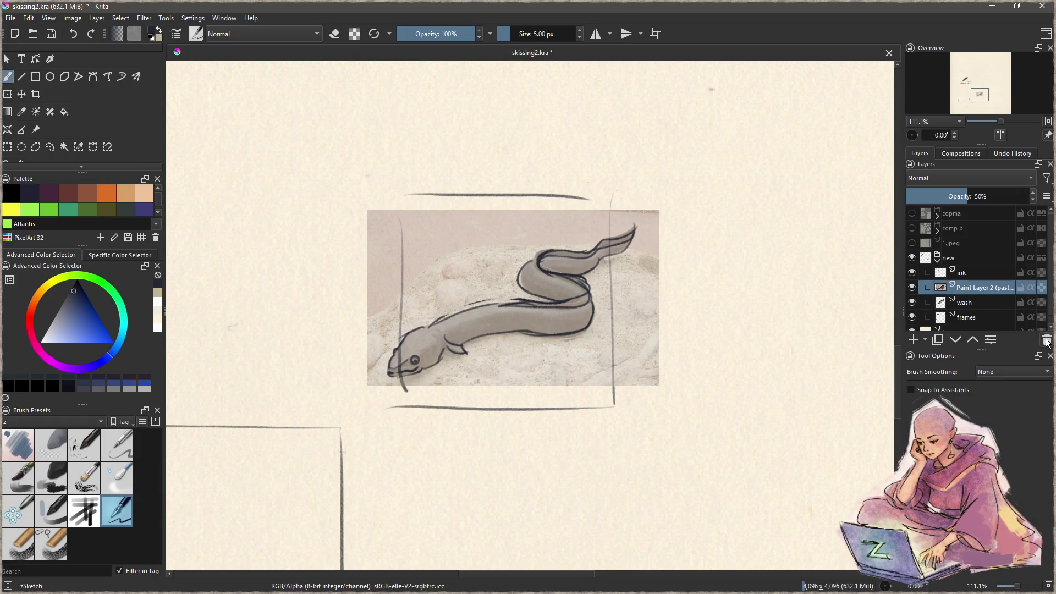
key(shift+Delete)
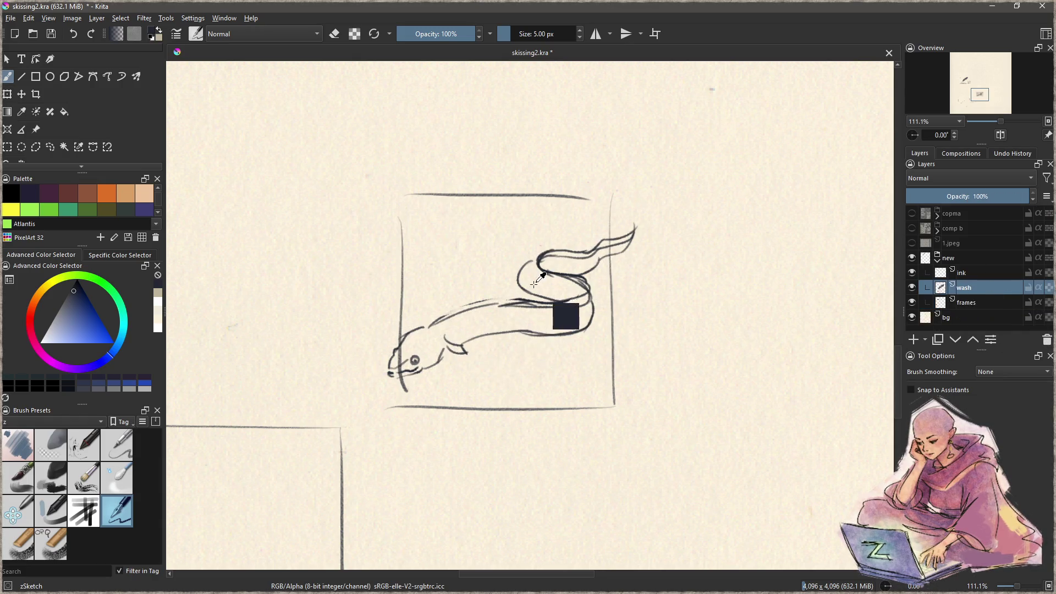
scroll(523, 379, up, 3)
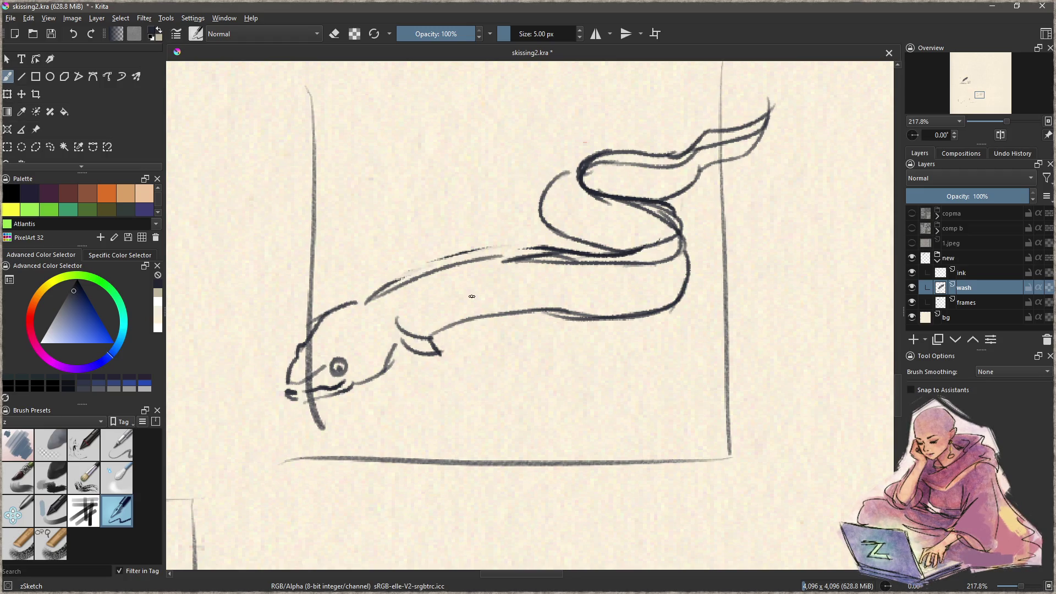
click(65, 467)
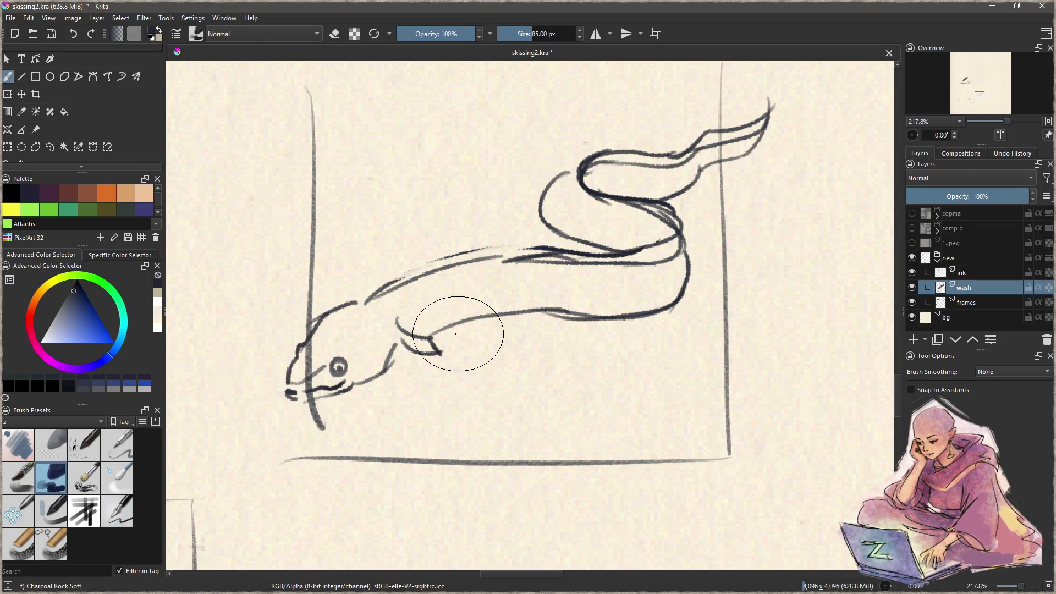
Step: Paint grey charcoal wash across the eel's head, upper loop, bend and tail, undoing the stray head stroke
mouse_move(319, 368)
mouse_down()
mouse_move(370, 357)
mouse_move(461, 305)
mouse_move(653, 299)
mouse_move(680, 258)
mouse_up()
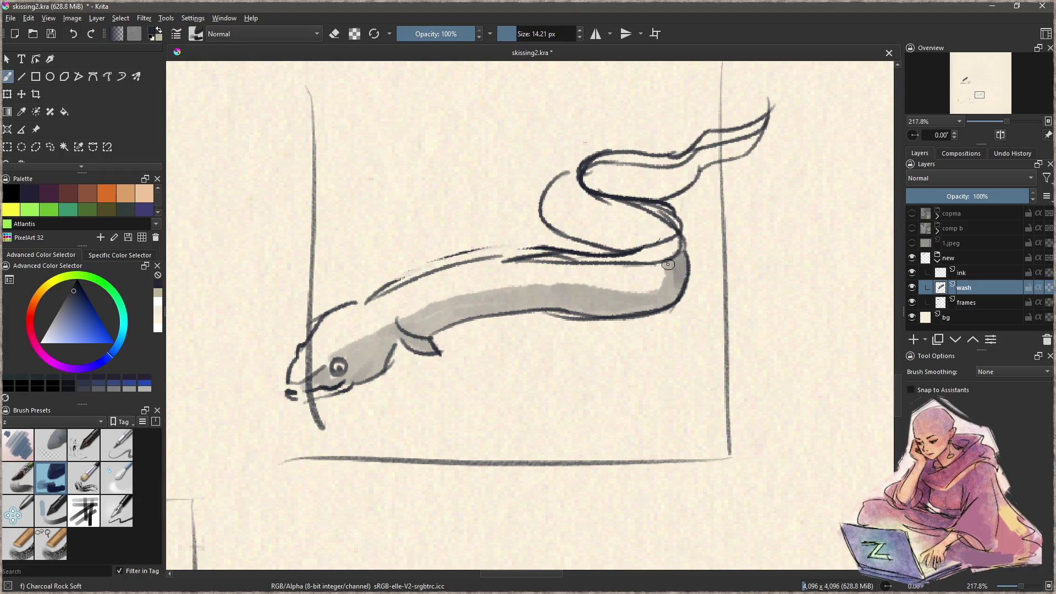
drag(680, 258, 679, 253)
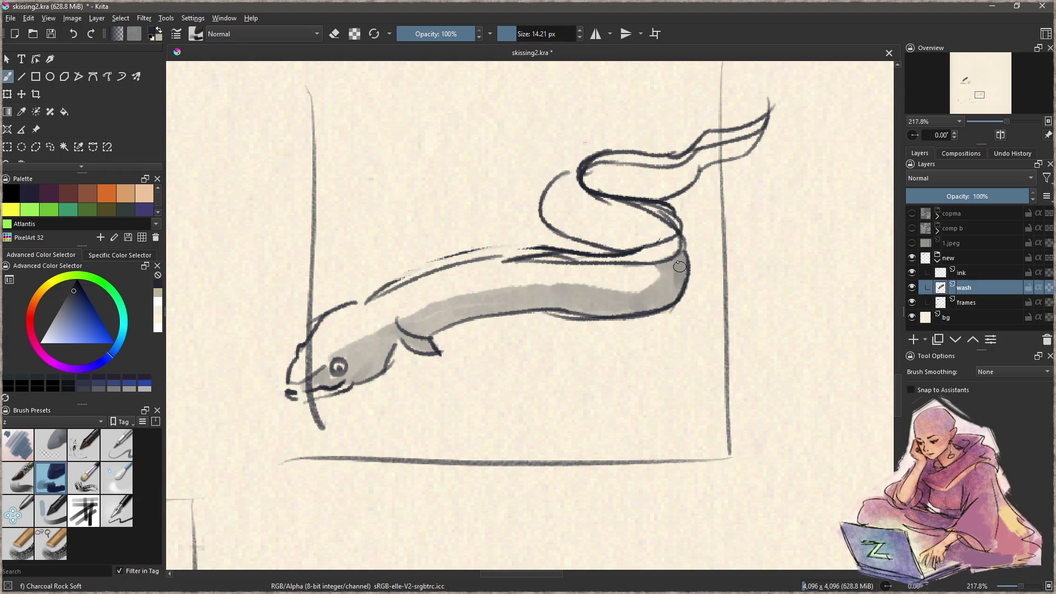
mouse_move(563, 177)
mouse_down()
mouse_move(550, 217)
mouse_move(672, 232)
mouse_move(658, 249)
mouse_move(673, 255)
mouse_up()
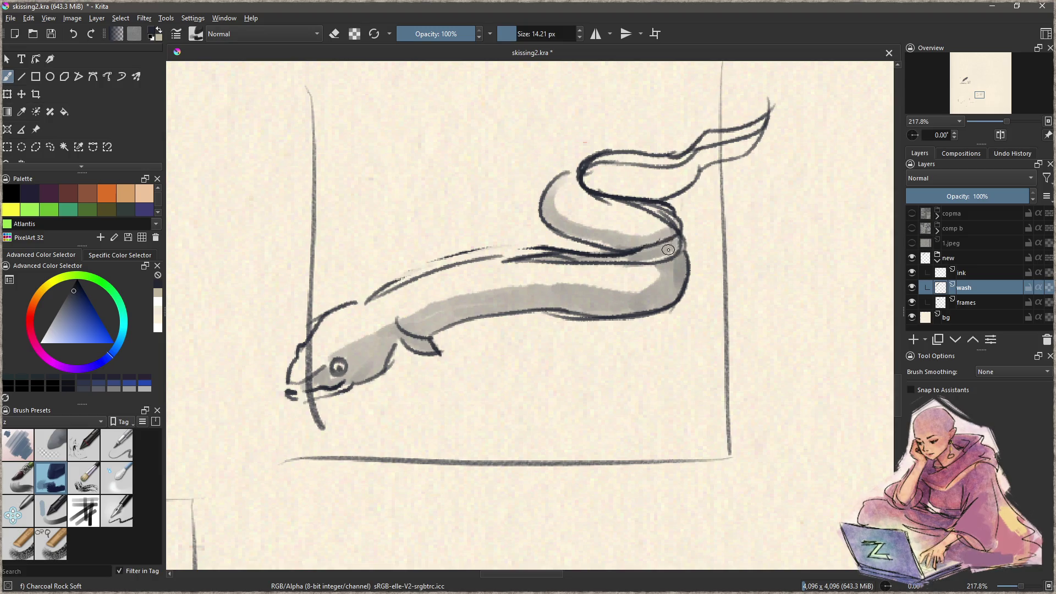
mouse_move(589, 184)
mouse_down()
mouse_move(592, 175)
mouse_move(638, 198)
mouse_move(738, 149)
mouse_up()
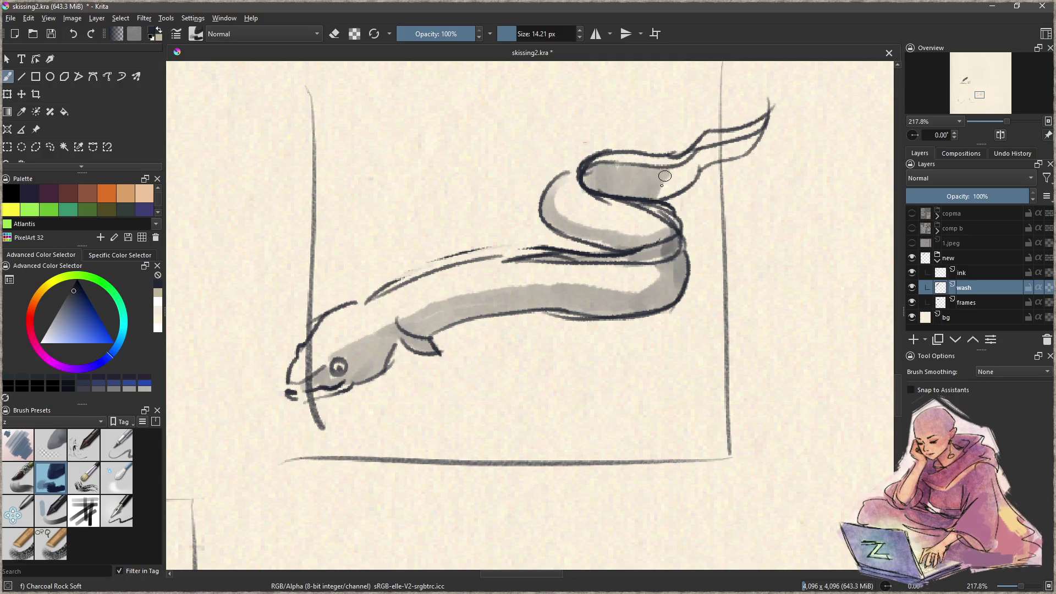
mouse_move(692, 164)
mouse_down()
mouse_move(765, 122)
mouse_move(584, 174)
mouse_move(646, 219)
mouse_move(621, 258)
mouse_move(653, 251)
mouse_move(487, 260)
mouse_up()
mouse_move(311, 359)
mouse_down()
mouse_move(328, 325)
mouse_move(300, 374)
mouse_move(409, 300)
mouse_move(525, 263)
mouse_up()
key(ctrl+z)
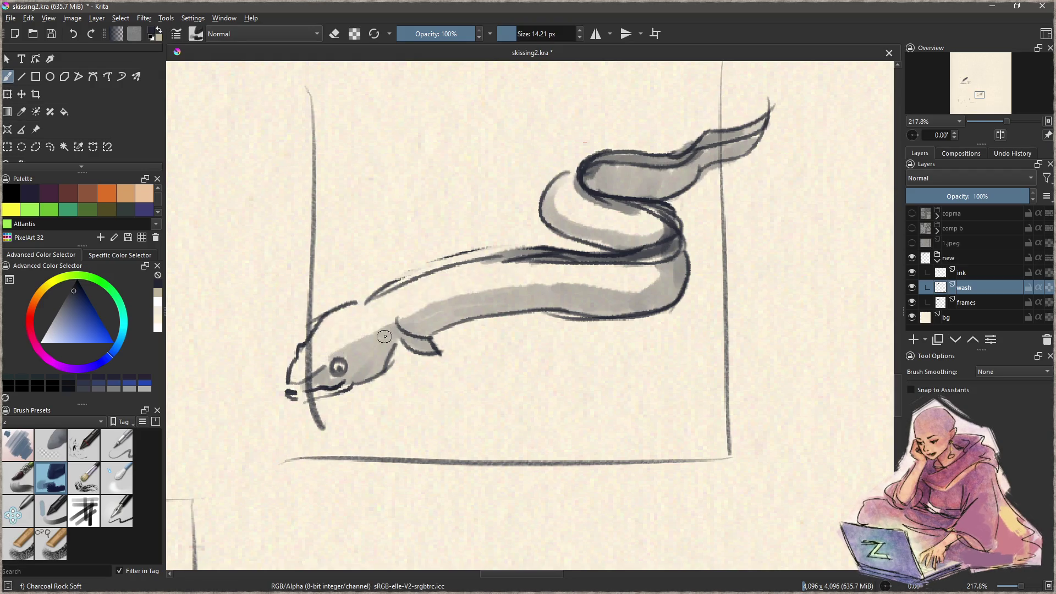
ctrl+click(393, 325)
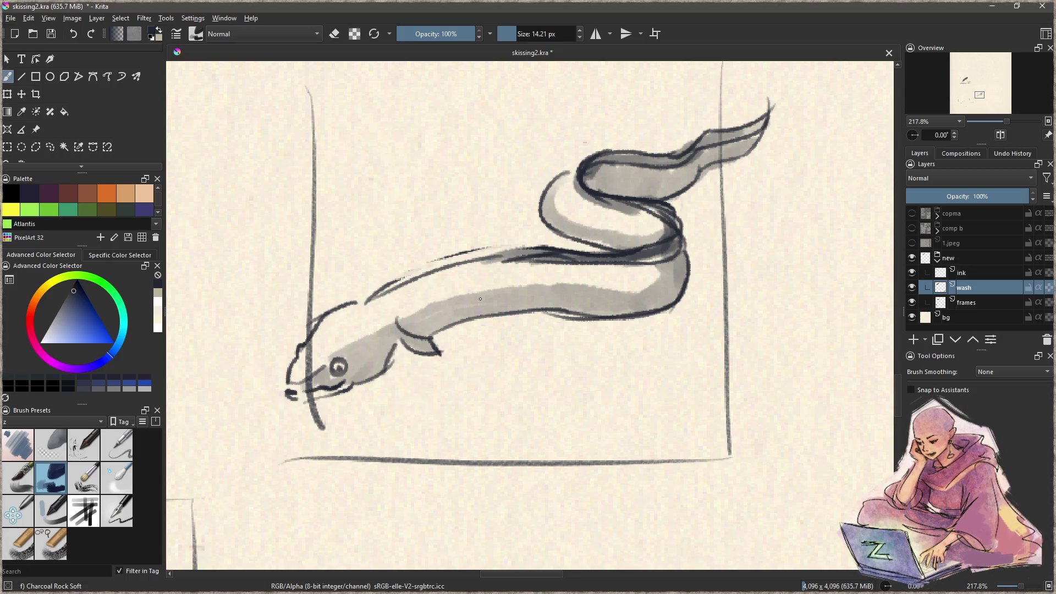
Step: Zoom and recentre the view to review the washed eel, then select the ink layer
drag(569, 291, 584, 356)
mouse_move(497, 273)
ctrl+space+mouse_down()
mouse_move(502, 320)
mouse_move(523, 323)
ctrl+space+mouse_up()
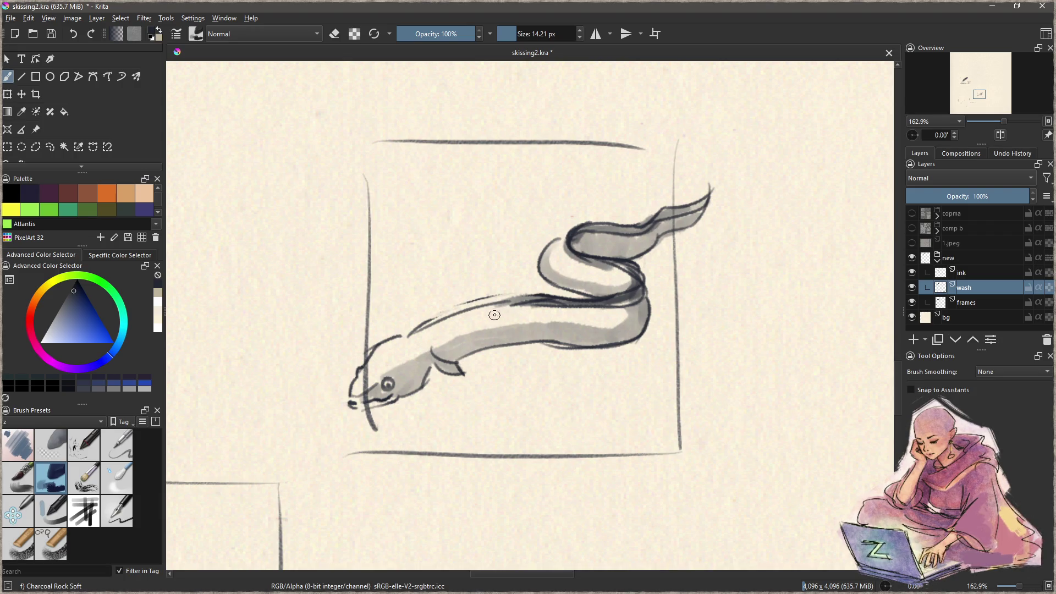
drag(498, 340, 495, 350)
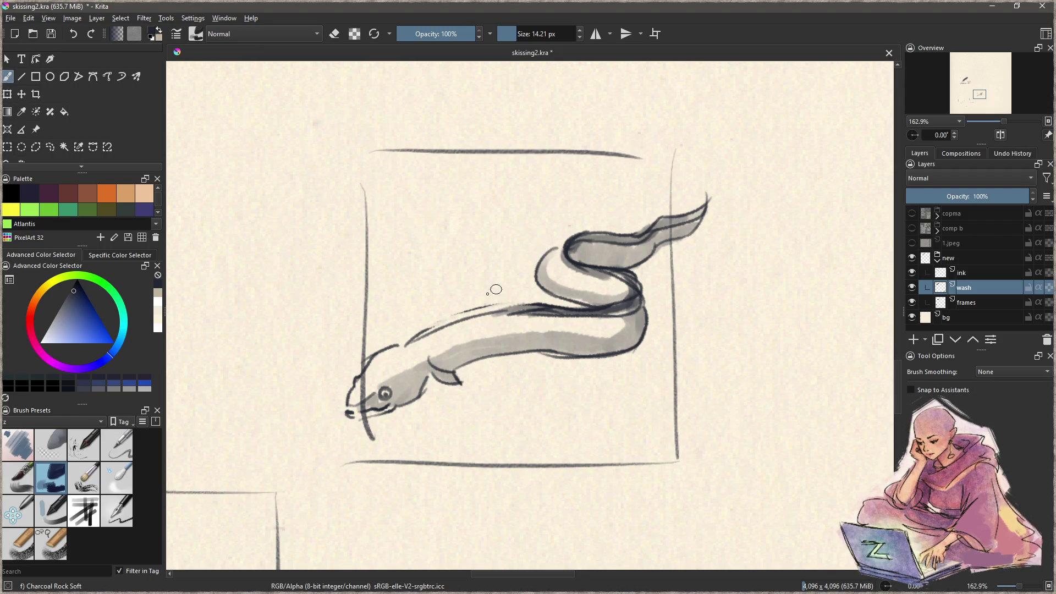
drag(522, 275, 497, 301)
drag(487, 384, 494, 323)
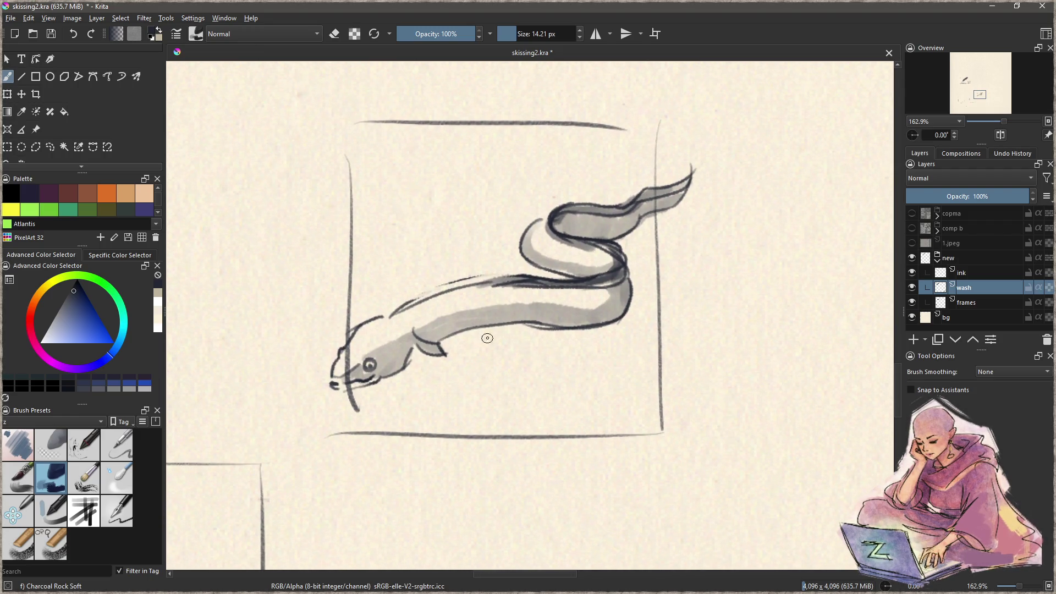
scroll(470, 333, up, 3)
ctrl+click(468, 367)
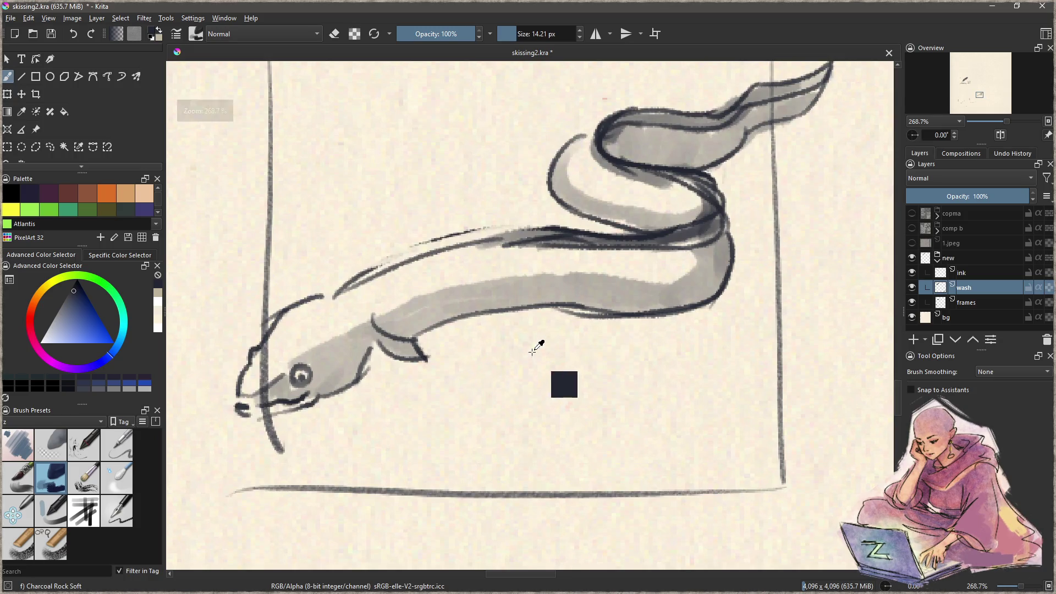
scroll(512, 357, down, 3)
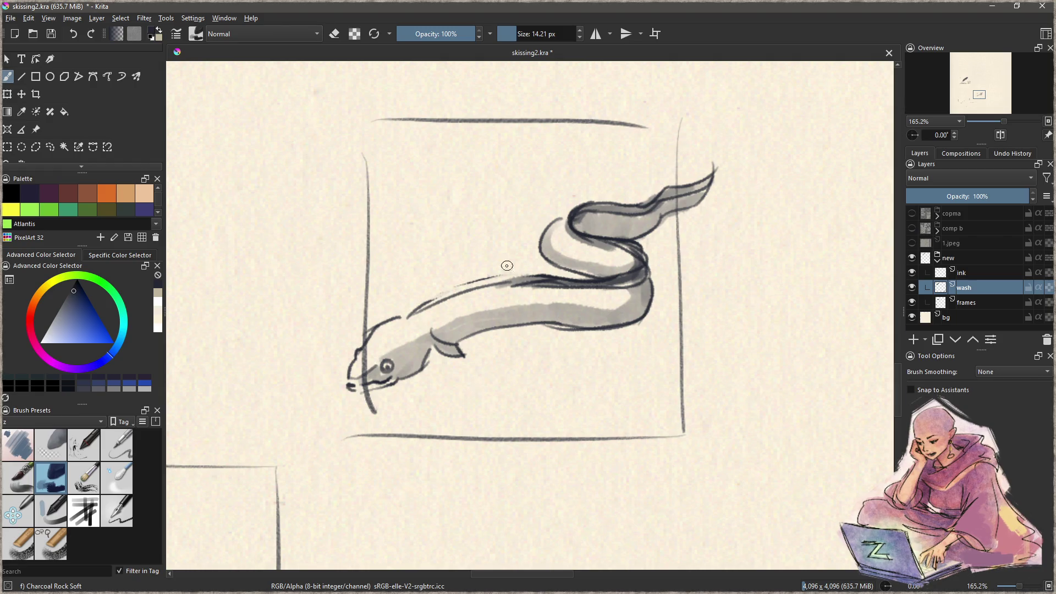
click(972, 273)
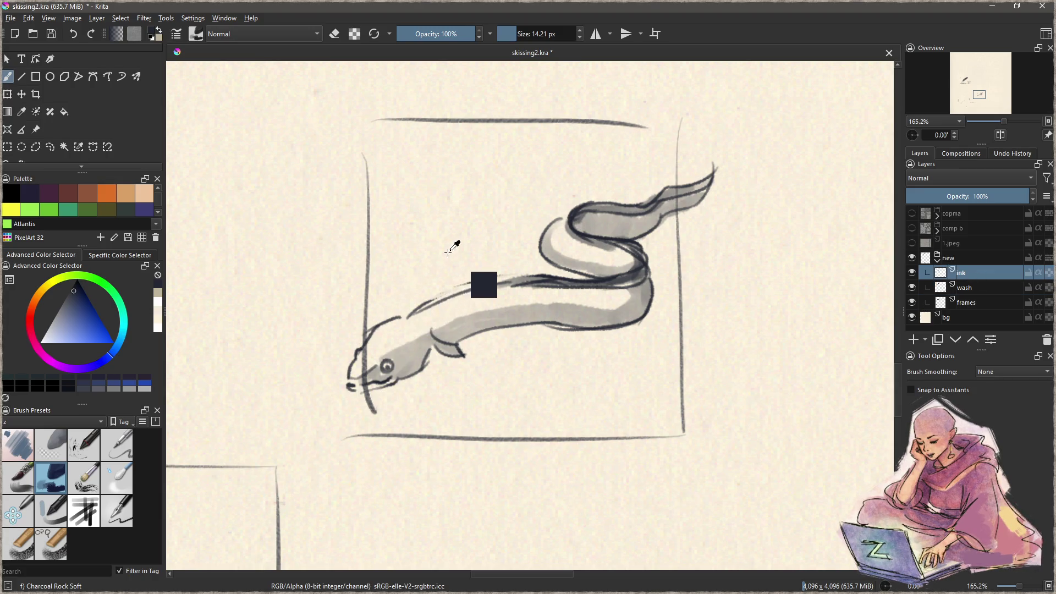
Step: Hide and reshow the ink outlines to check the wash, then select the frames layer
click(913, 273)
click(913, 273)
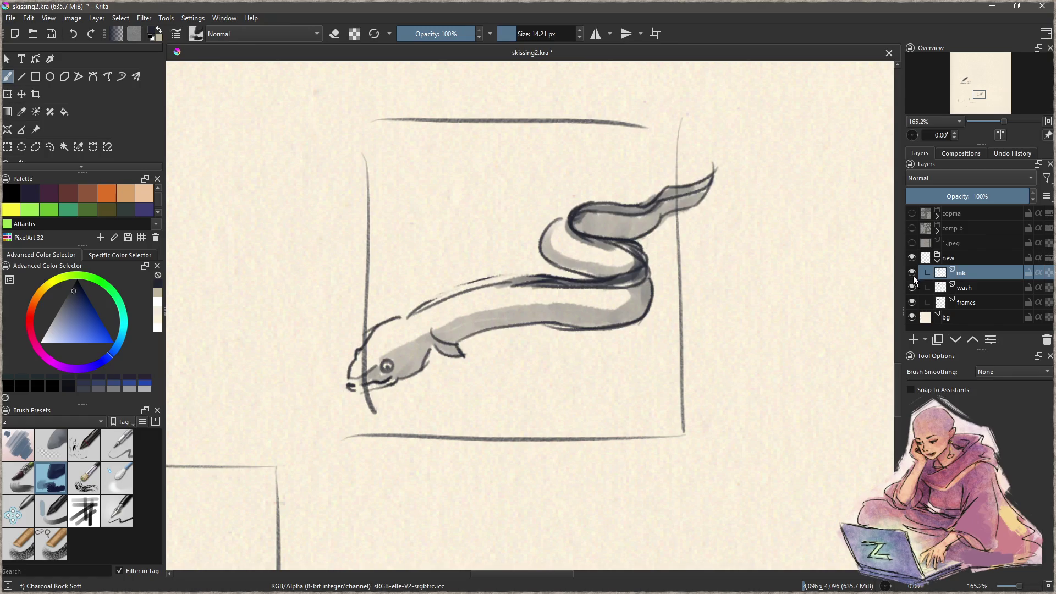
click(964, 303)
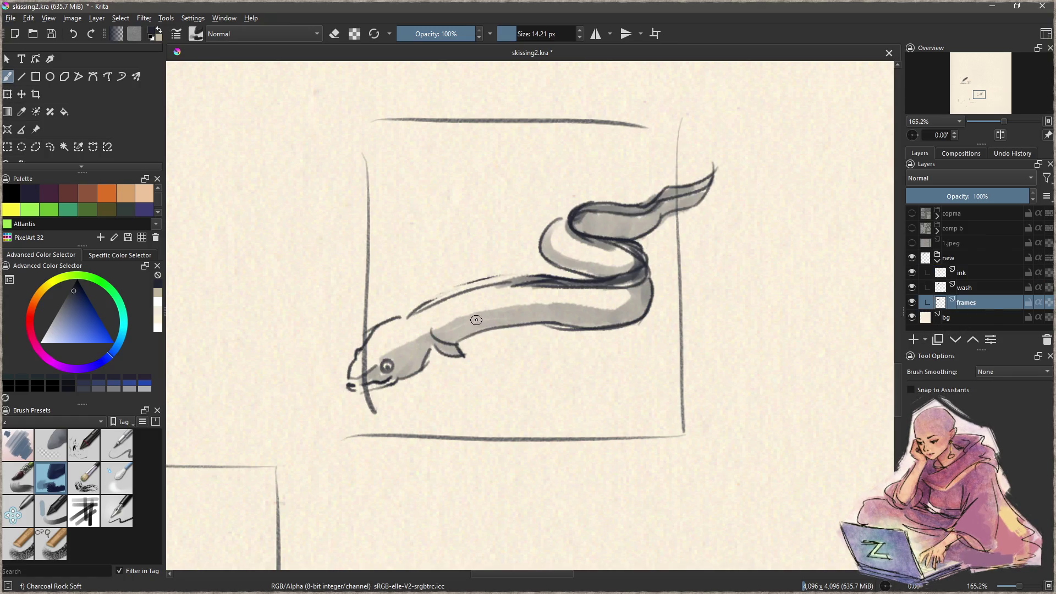
Step: Centre the eel's frame in view and open the Settings menu
scroll(470, 347, down, 2)
scroll(470, 348, down, 3)
drag(472, 292, 531, 297)
drag(536, 324, 557, 306)
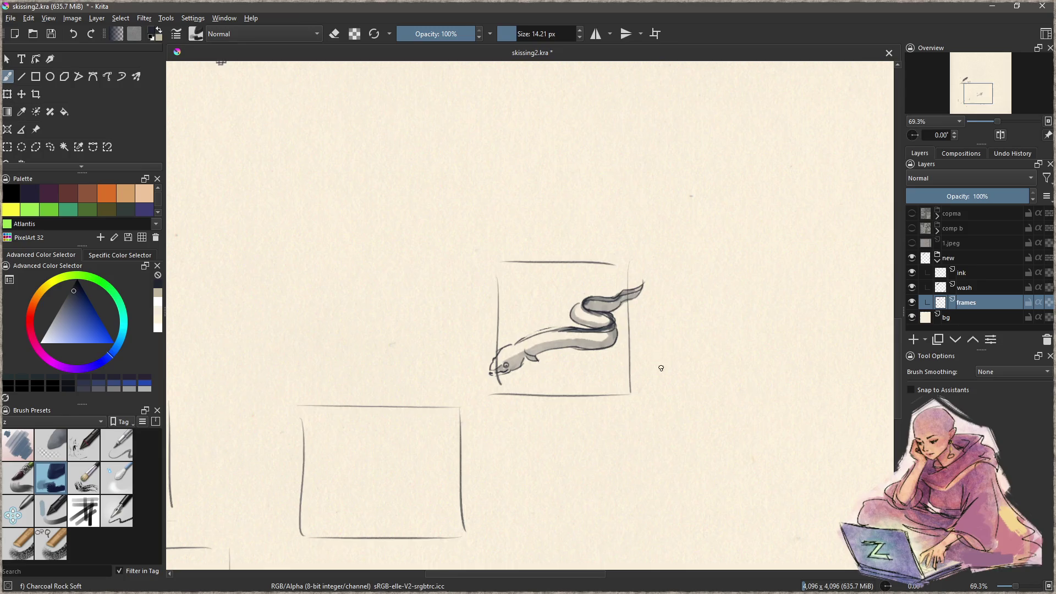
scroll(641, 378, up, 4)
drag(586, 345, 623, 423)
drag(567, 385, 561, 359)
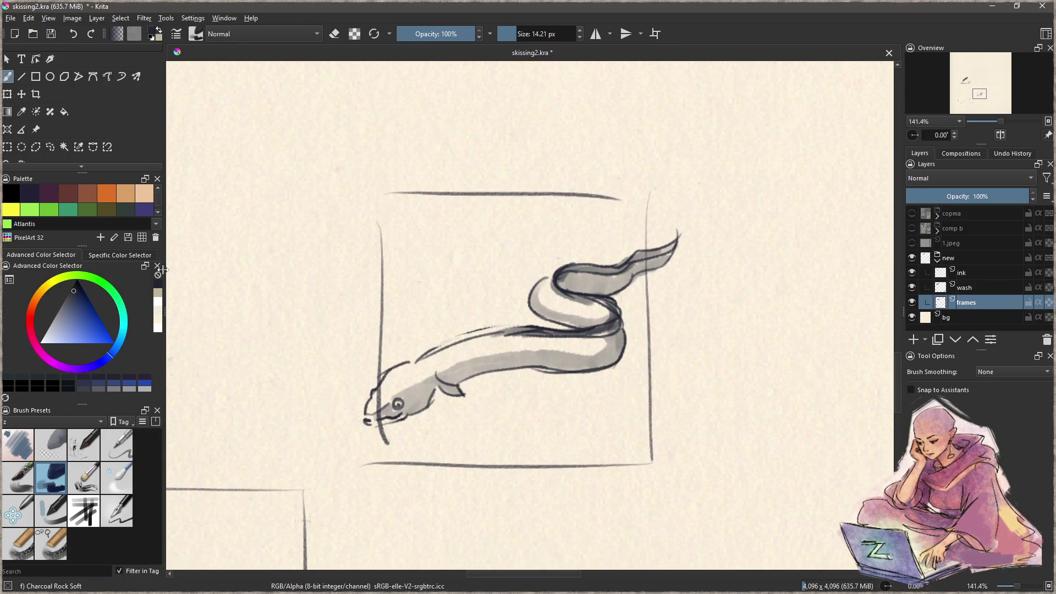
click(193, 19)
Step: Give the Zoom Tool the shortcut Z, reassigned from Next Keyframe, and test it on the eel
mouse_move(238, 83)
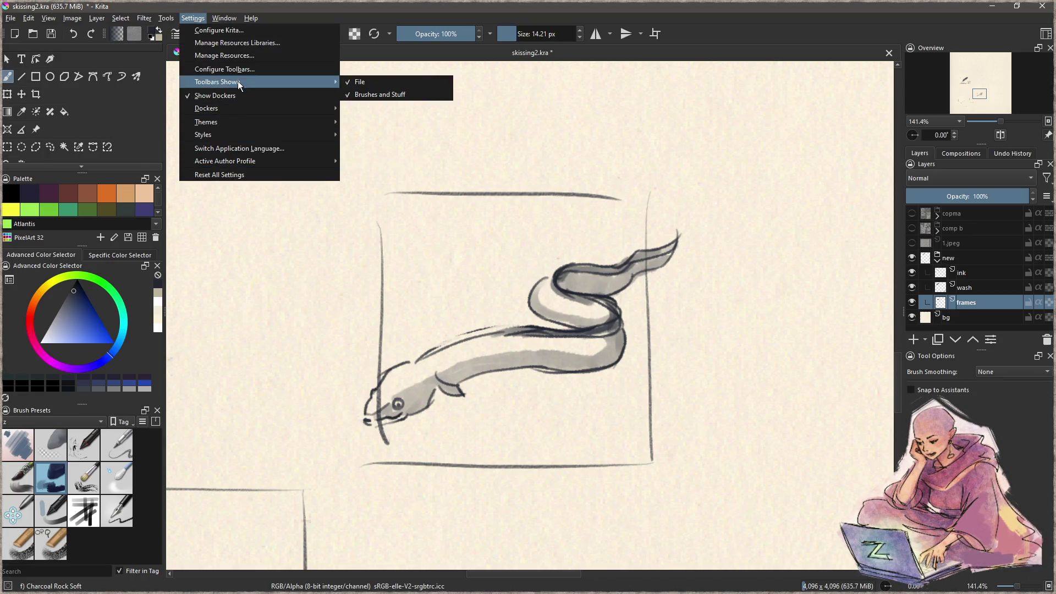
click(239, 31)
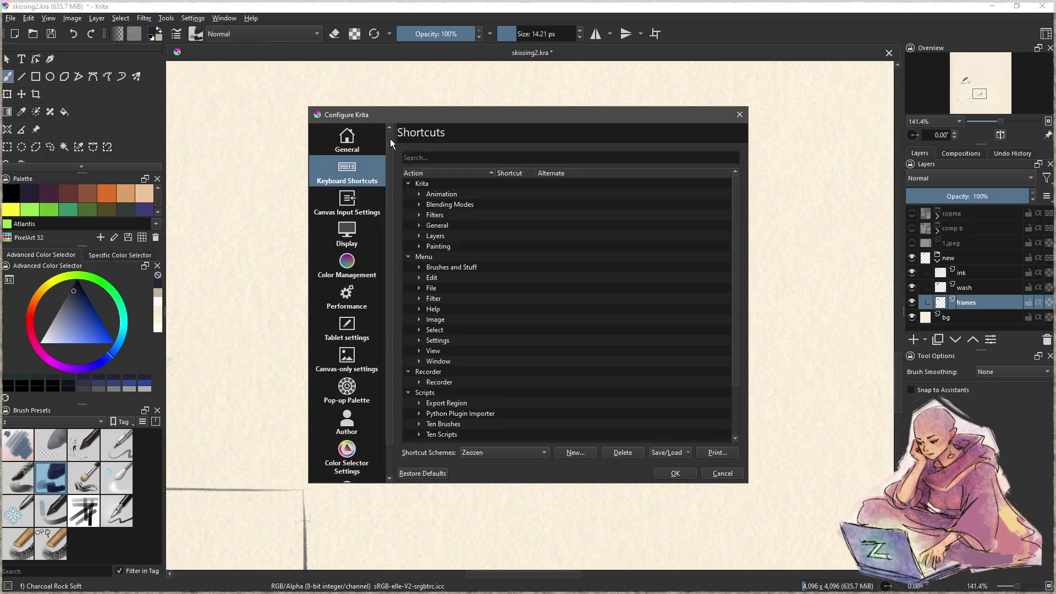
click(464, 158)
text(zoom)
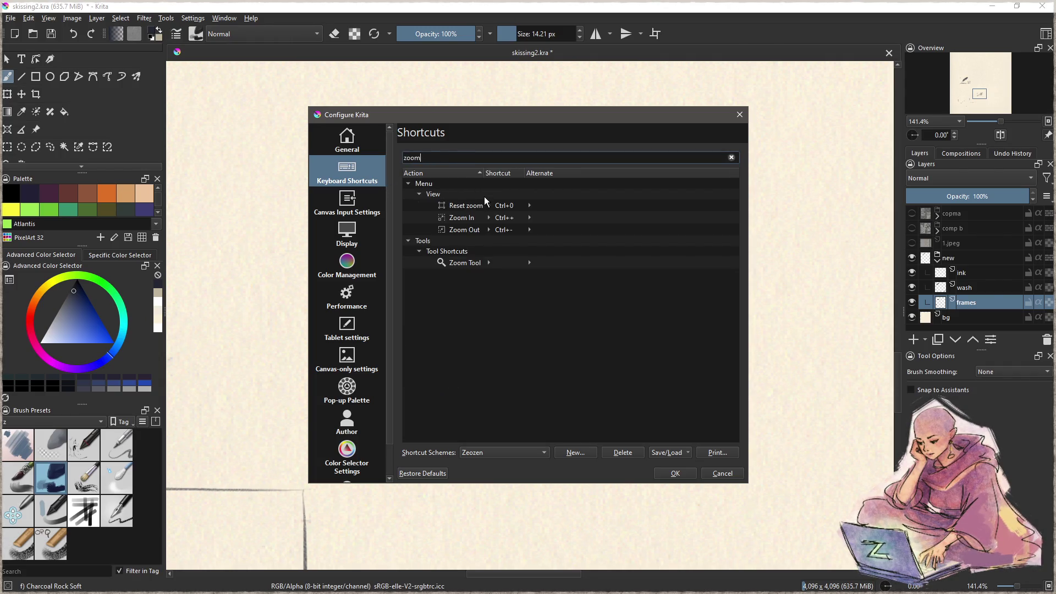
click(524, 261)
click(511, 293)
key(z)
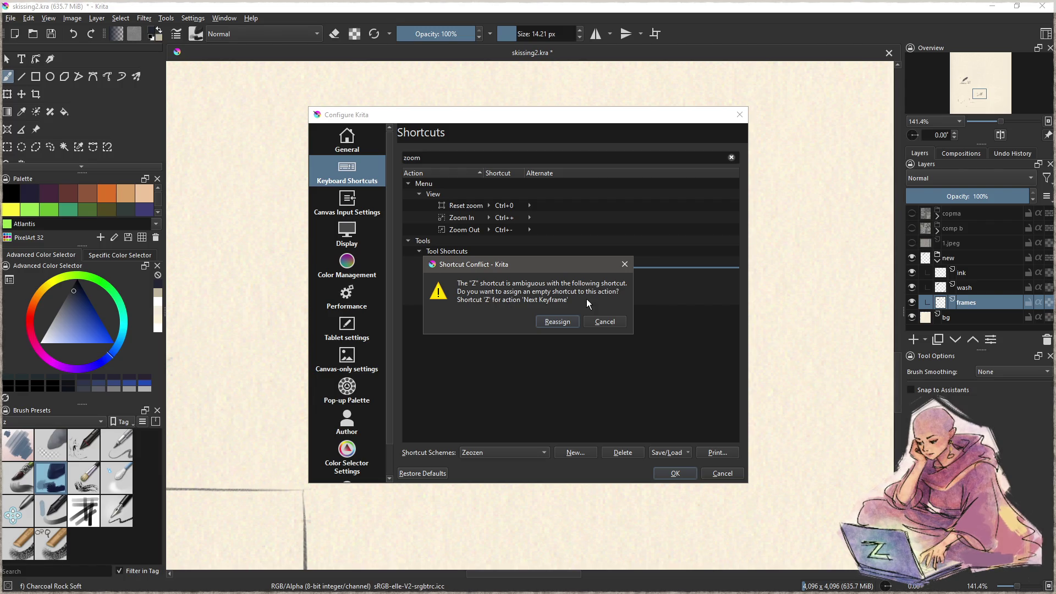
click(560, 323)
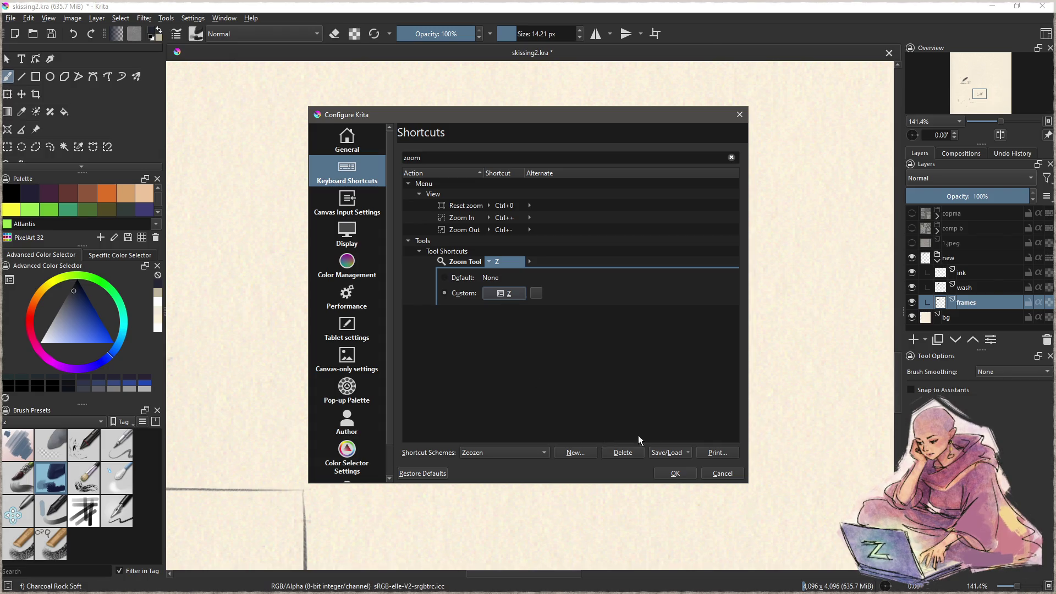
click(672, 473)
key(z)
drag(496, 325, 470, 410)
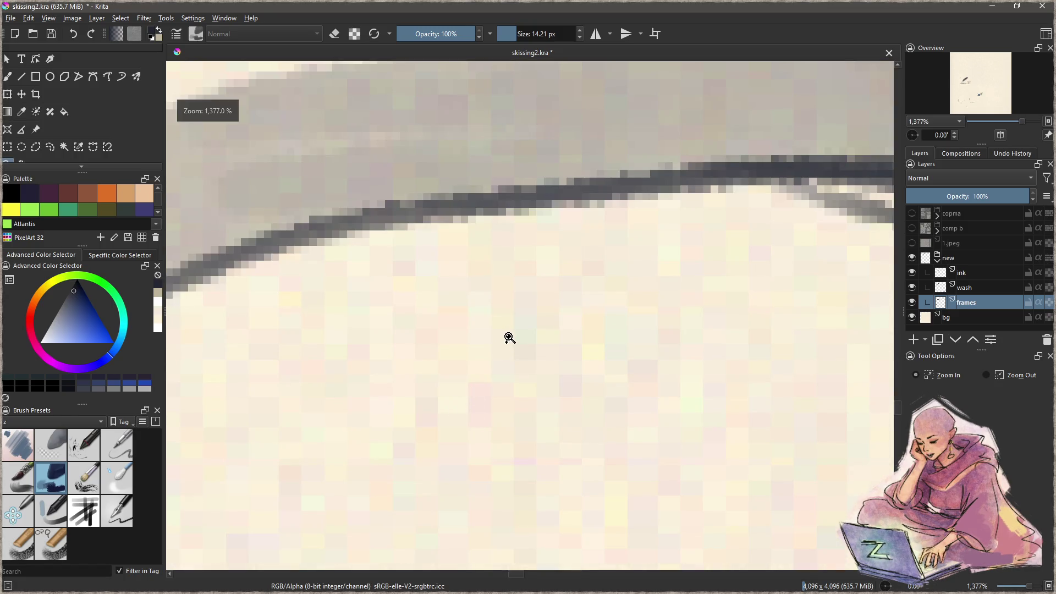
ctrl+click(513, 327)
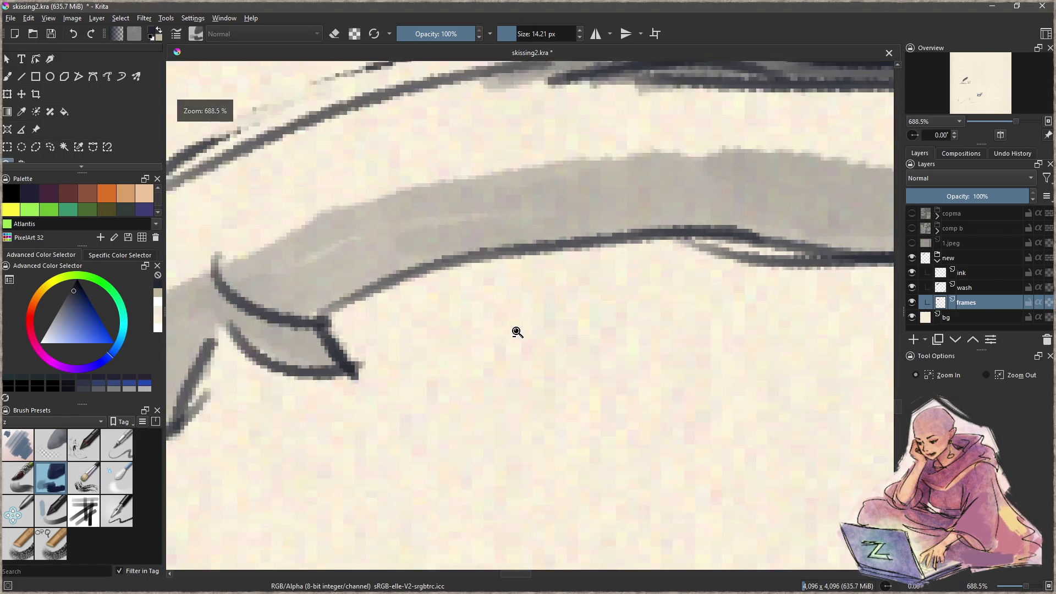
ctrl+click(537, 325)
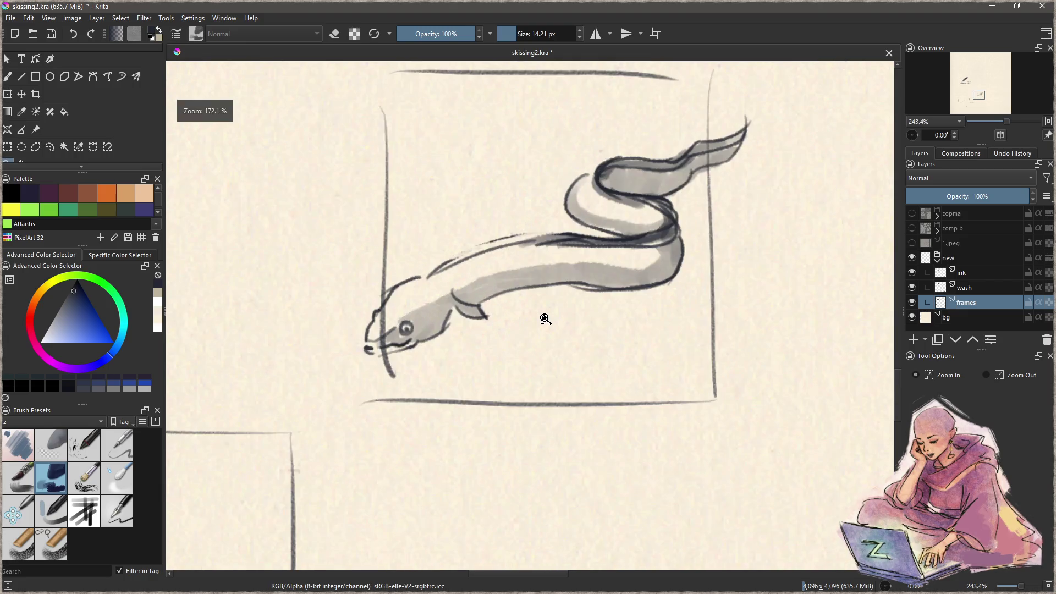
click(519, 328)
ctrl+click(521, 328)
mouse_move(521, 328)
mouse_down()
mouse_move(491, 372)
mouse_move(510, 340)
mouse_up()
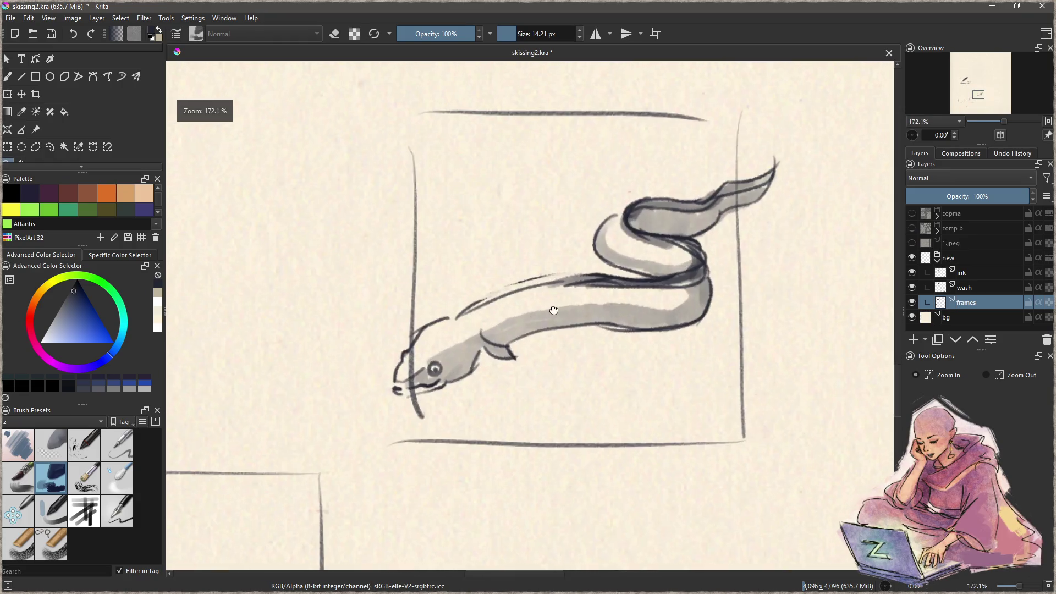
scroll(503, 328, up, 2)
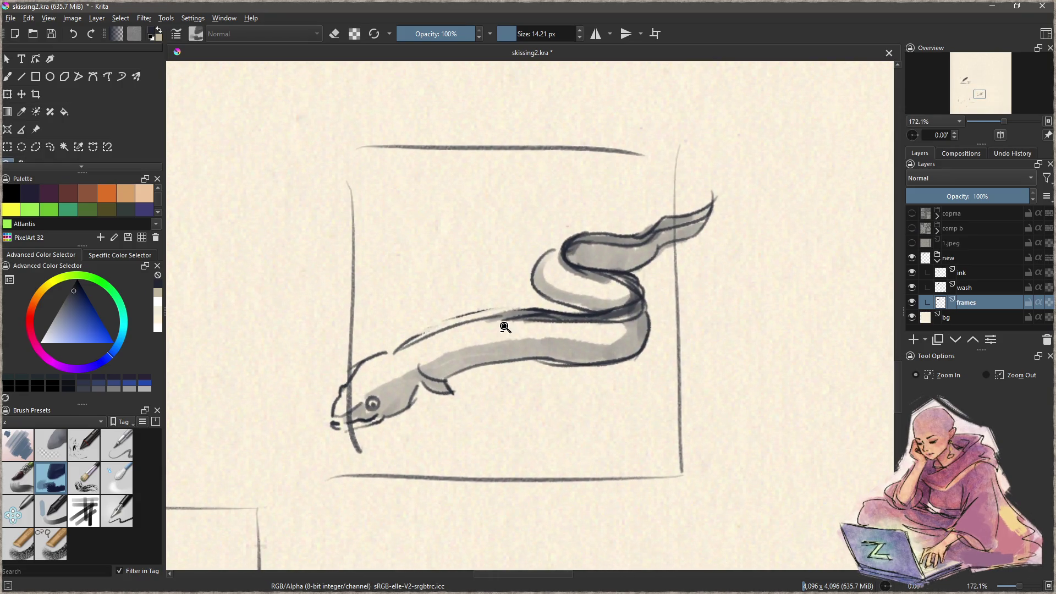
drag(495, 332, 478, 373)
key(b)
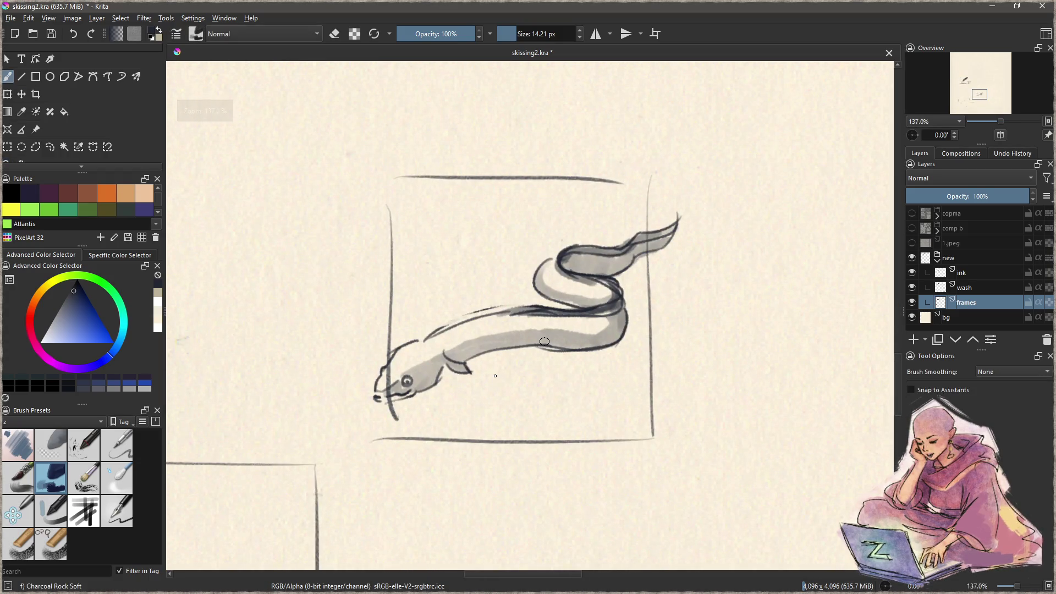
drag(490, 304, 466, 356)
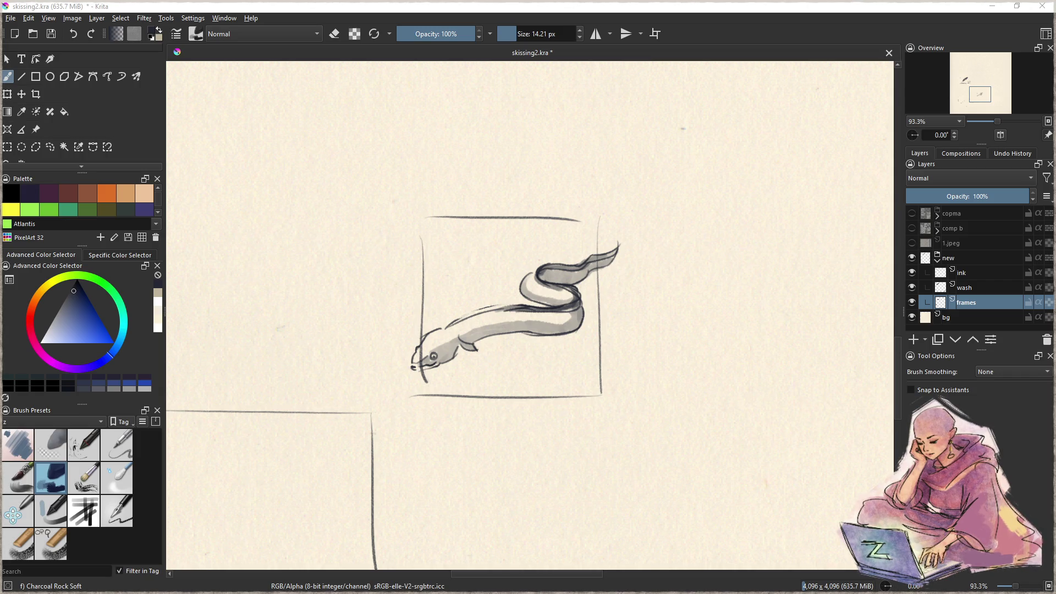
drag(389, 229, 561, 343)
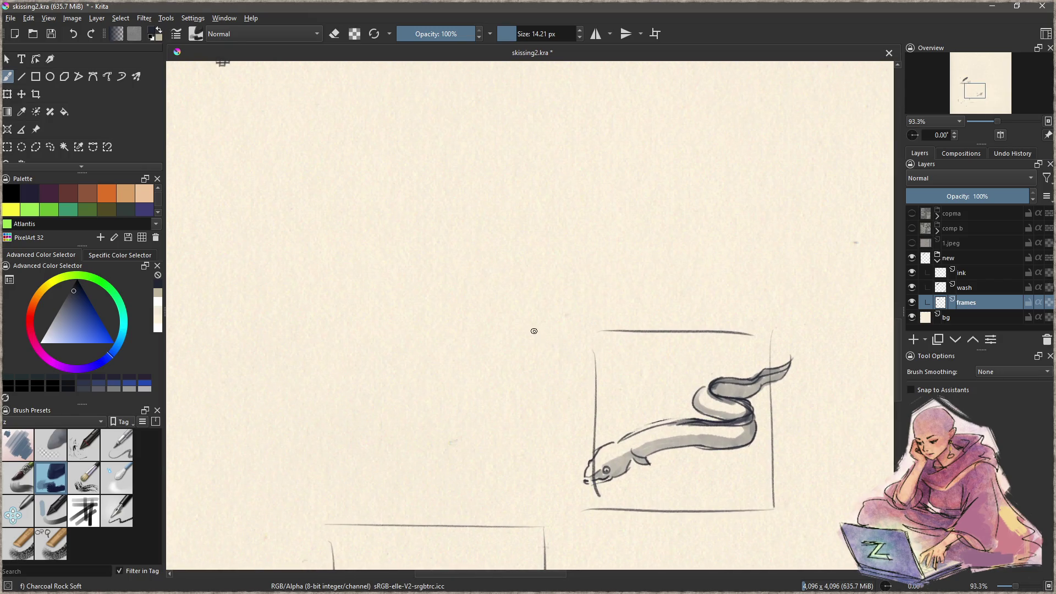
scroll(536, 333, down, 1)
scroll(502, 307, down, 1)
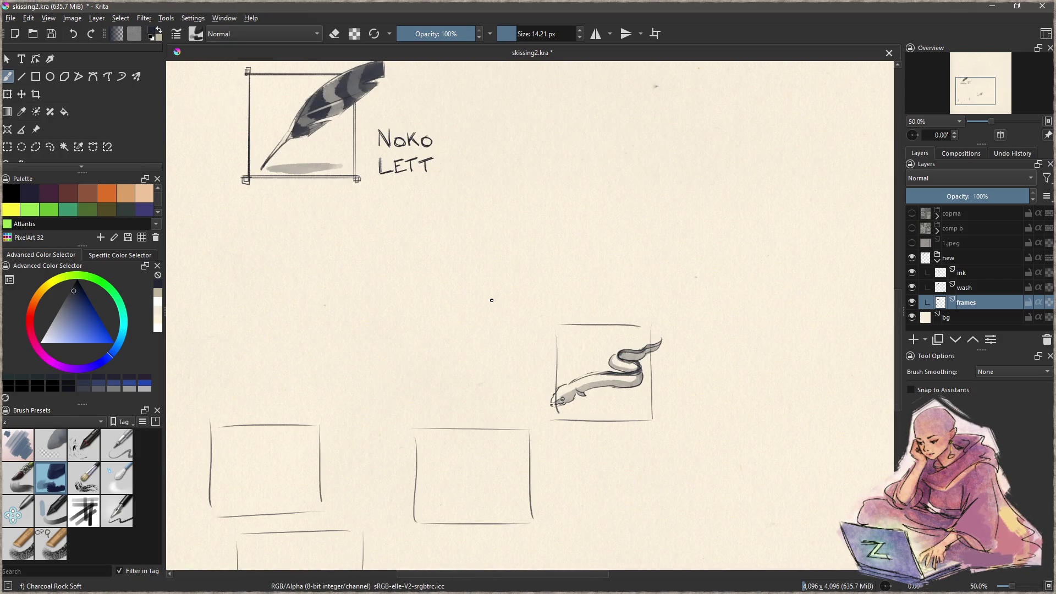
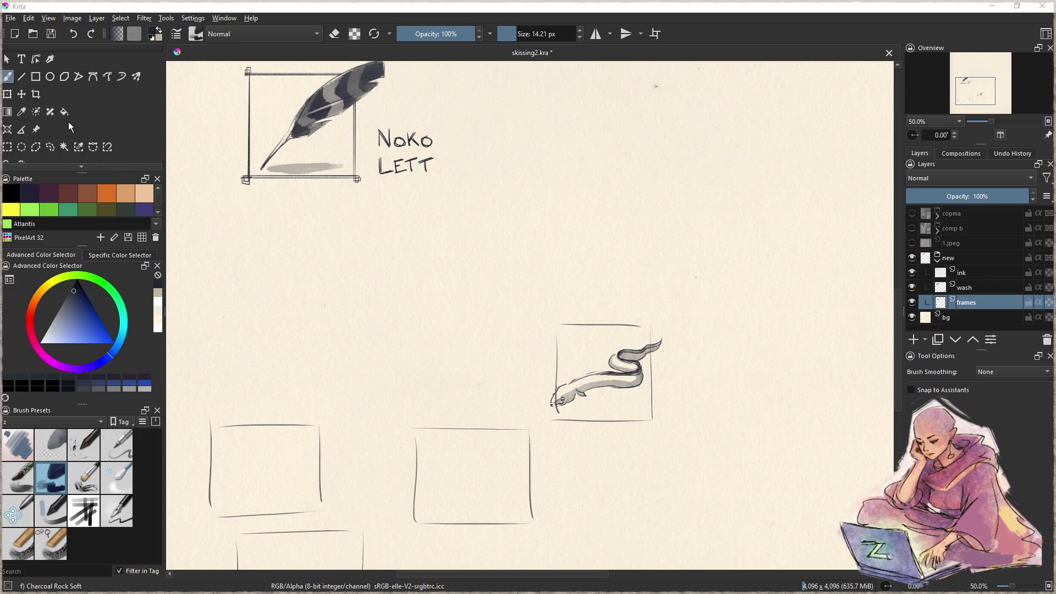
Step: Drag out a text box on the blank page and type the note 'eating lmao brb'
click(22, 59)
drag(339, 281, 470, 351)
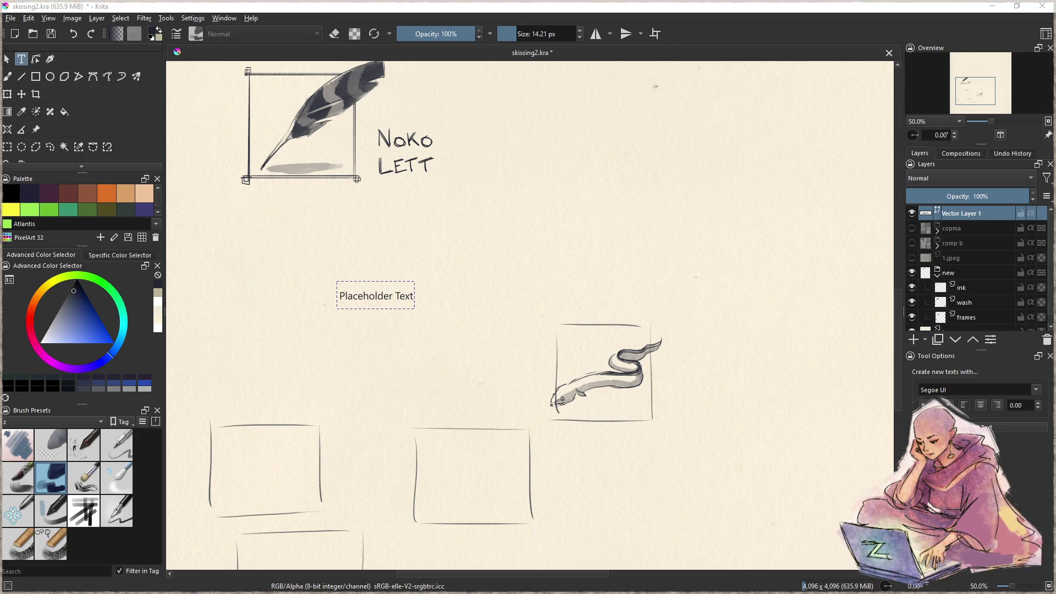
text(eating lmao brb)
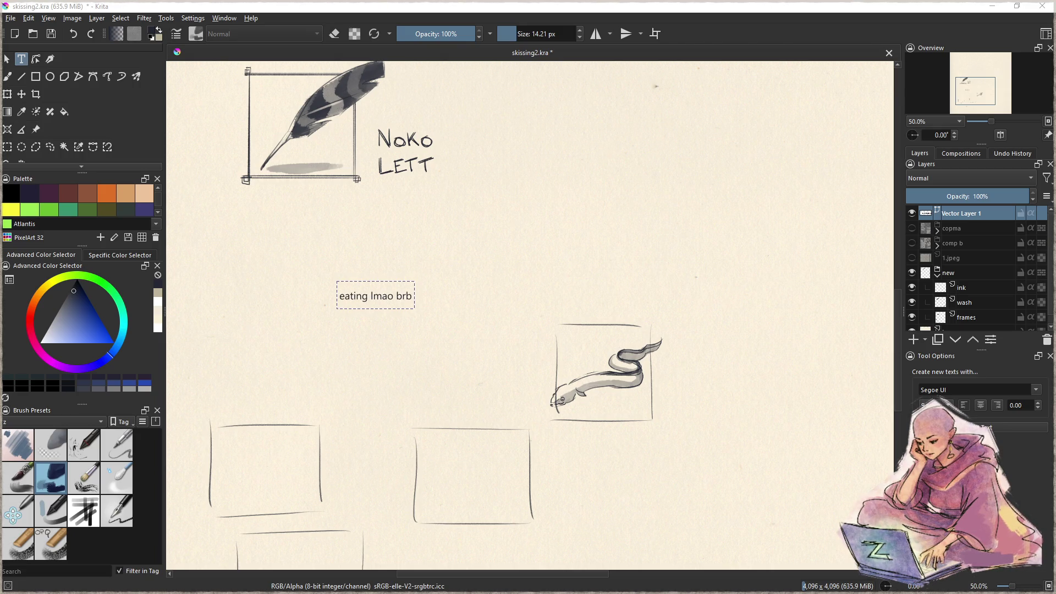
key(Escape)
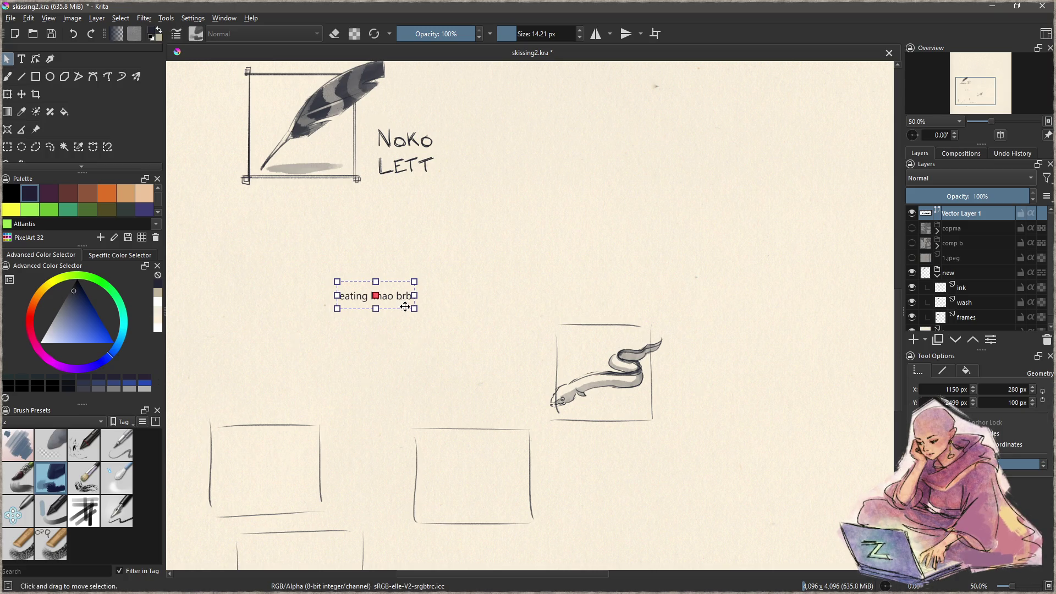
click(450, 317)
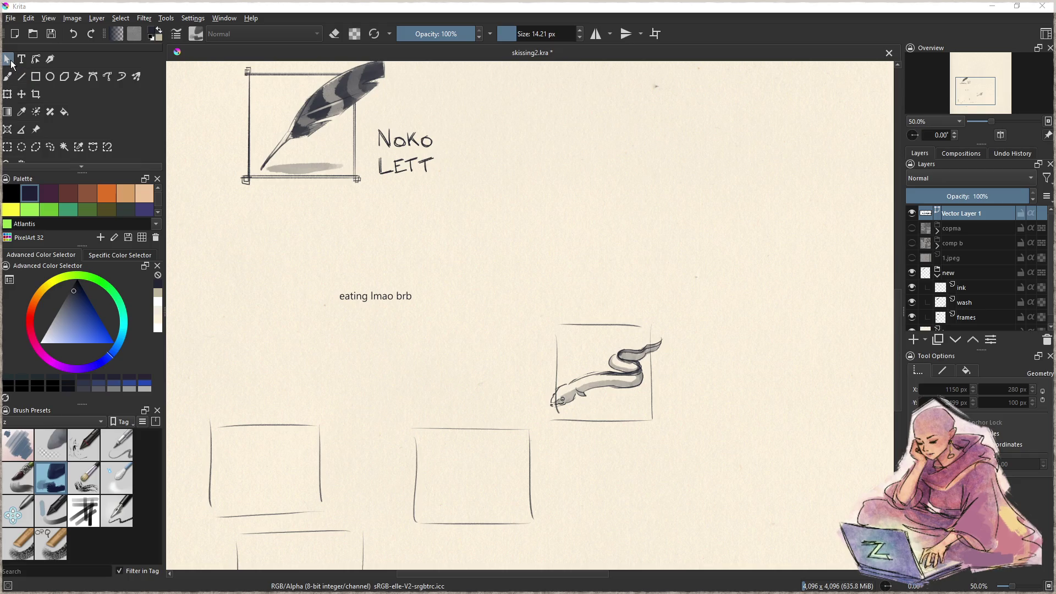
Step: Select the 'eating lmao brb' text note on the page
click(355, 296)
Step: Delete the break note and the now-empty Vector Layer 1
key(Delete)
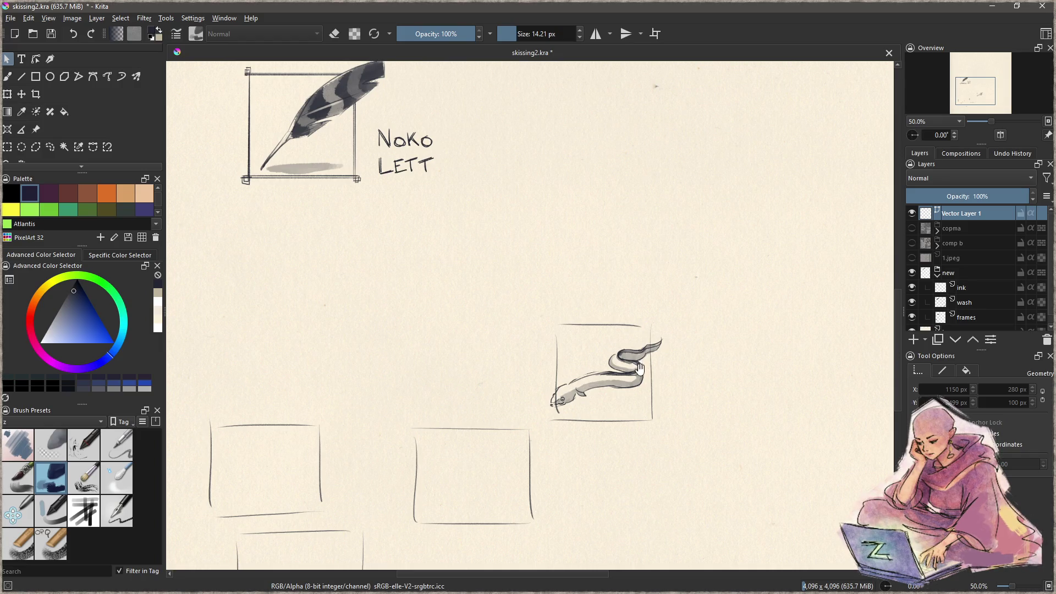
drag(634, 363, 585, 337)
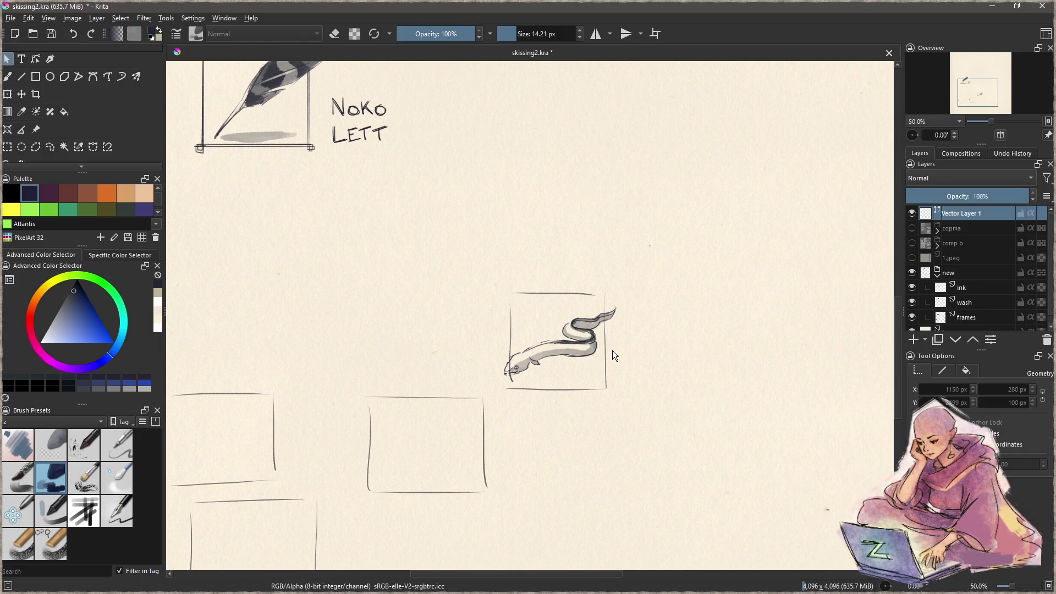
click(1047, 339)
Step: Make the frames layer active, choose the 5 px zSketch pen, and lasso the eel's frame
click(963, 273)
mouse_move(572, 357)
mouse_down()
mouse_move(533, 317)
mouse_move(578, 253)
mouse_move(548, 351)
mouse_up()
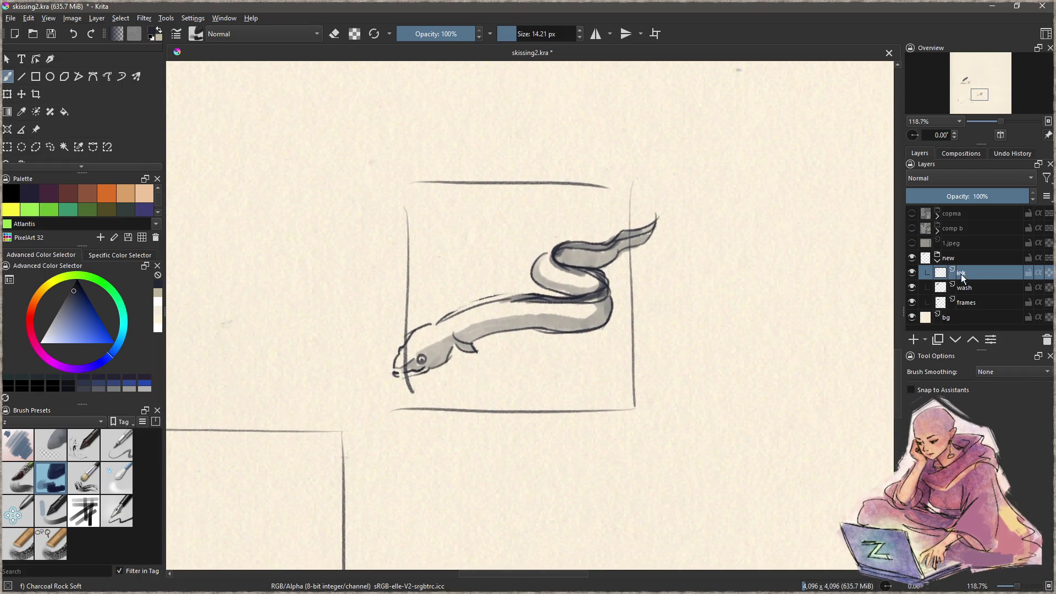
click(945, 307)
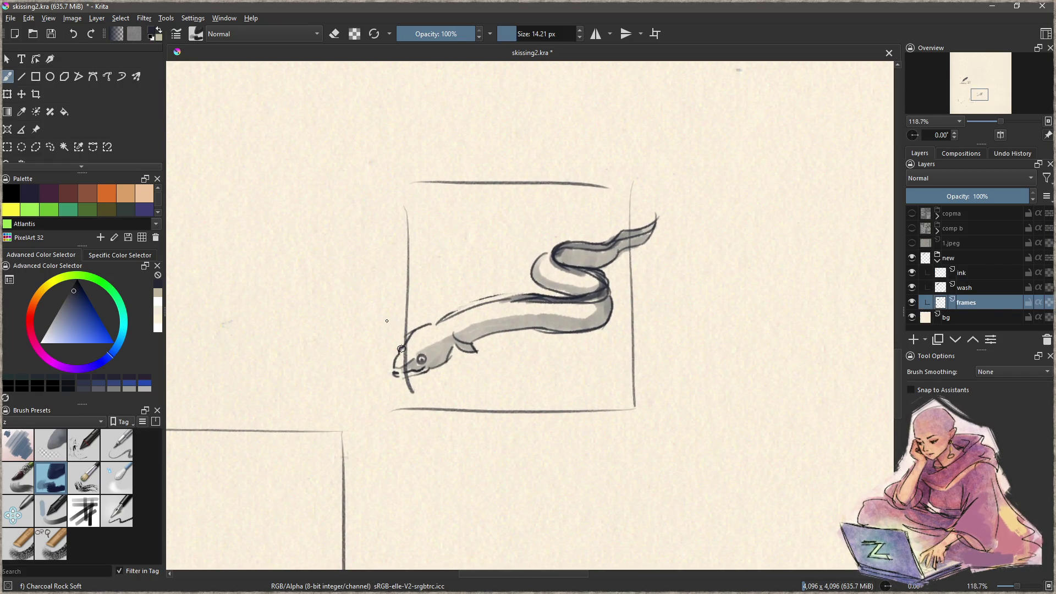
click(111, 512)
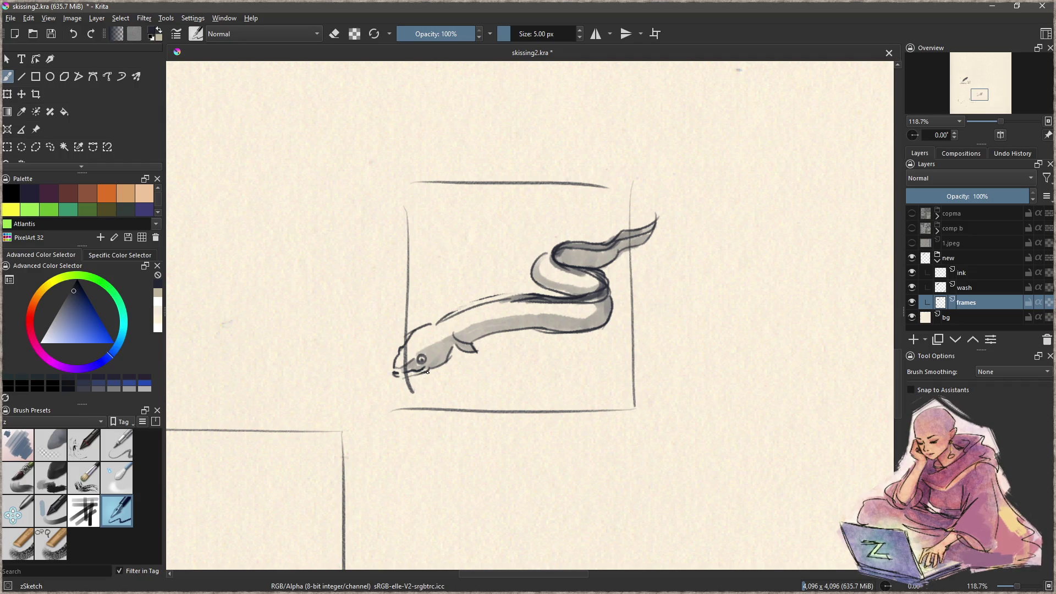
drag(417, 144, 515, 133)
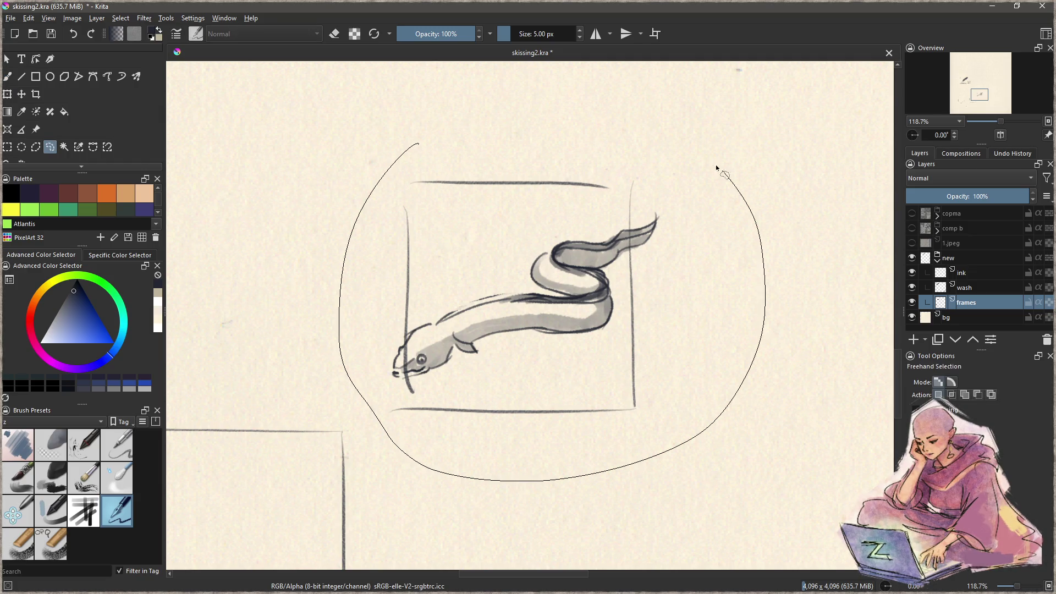
Step: Erase the eel panel's old wobbly frame lines and clear the selection
key(Delete)
key(ctrl+shift+a)
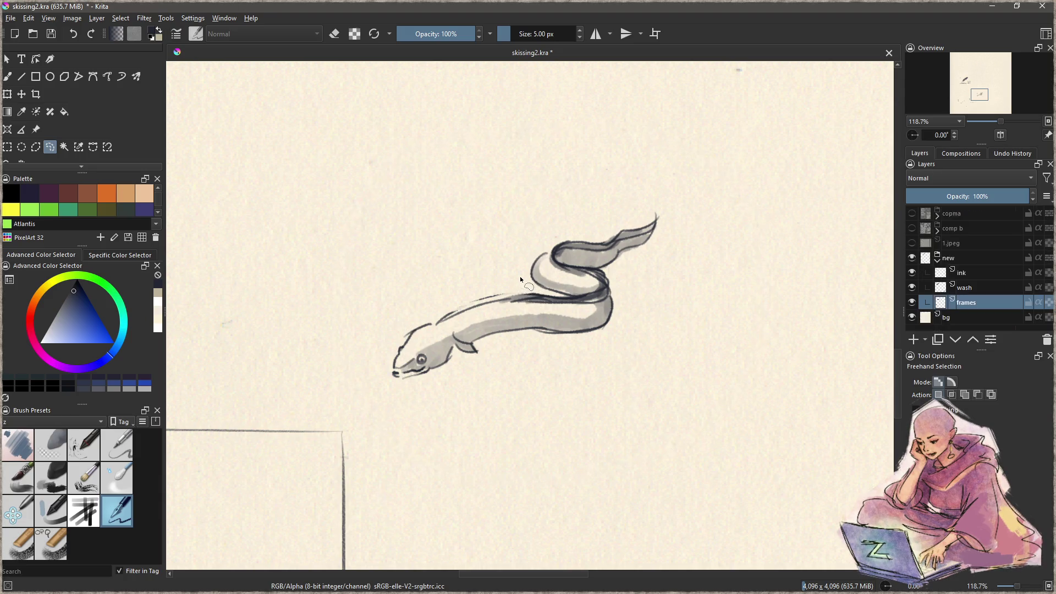
key(v)
drag(399, 157, 399, 415)
key(ctrl+z)
Step: Rule straight right, bottom and top border lines around the eel panel
key(v)
mouse_move(391, 414)
mouse_down()
mouse_move(380, 166)
mouse_move(689, 162)
mouse_move(652, 412)
mouse_move(660, 424)
mouse_up()
mouse_move(370, 401)
mouse_down()
mouse_move(678, 401)
mouse_move(656, 145)
mouse_move(631, 162)
mouse_move(378, 159)
mouse_move(390, 419)
mouse_up()
key(v)
key(v)
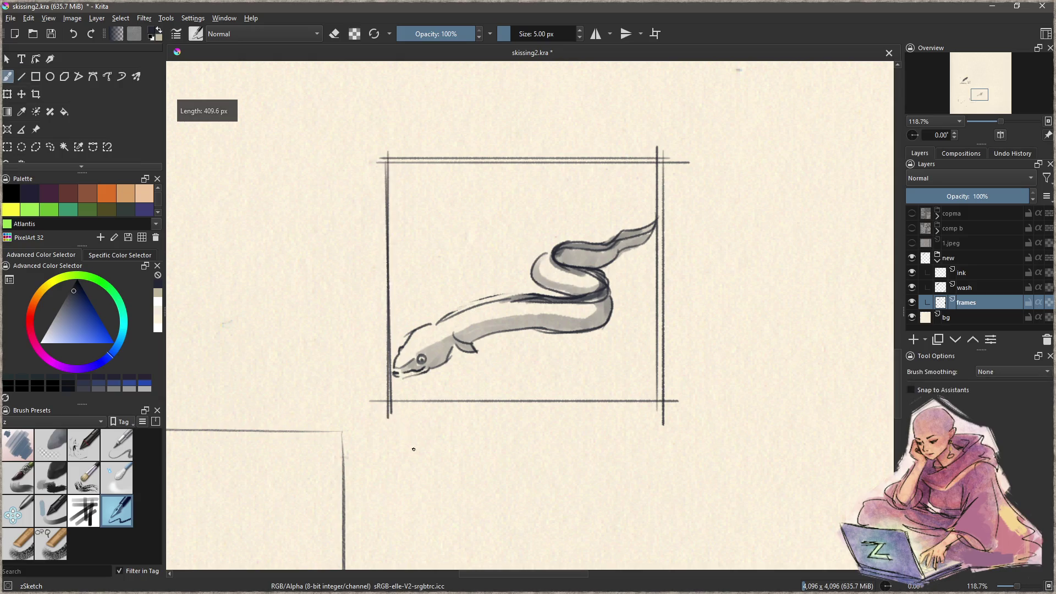
key(v)
drag(669, 397, 363, 401)
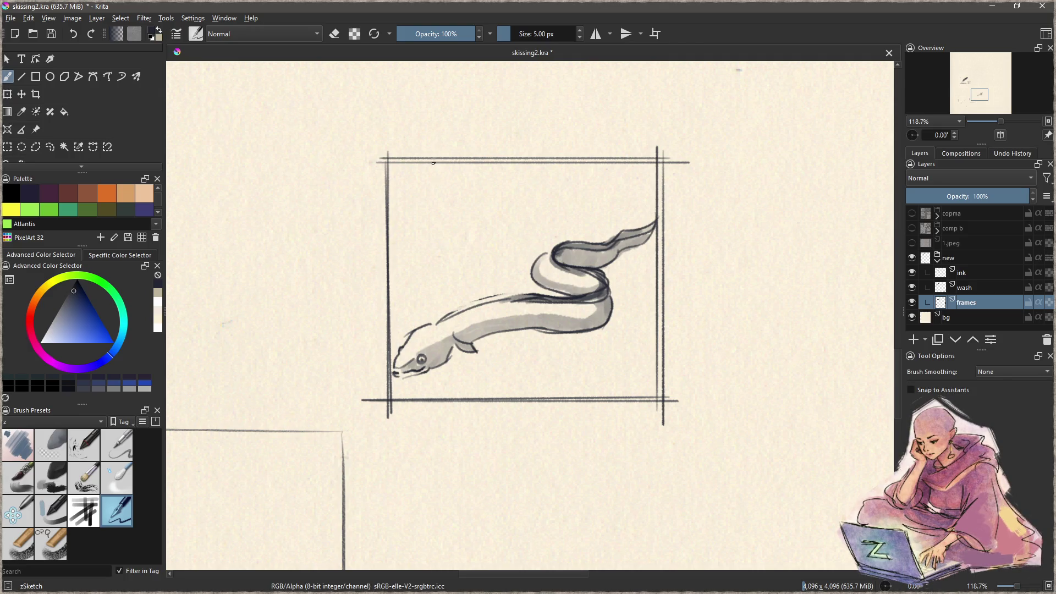
key(ctrl+r)
Step: Move the left and right frame lines inward, the right one about 20 px
drag(442, 221, 447, 216)
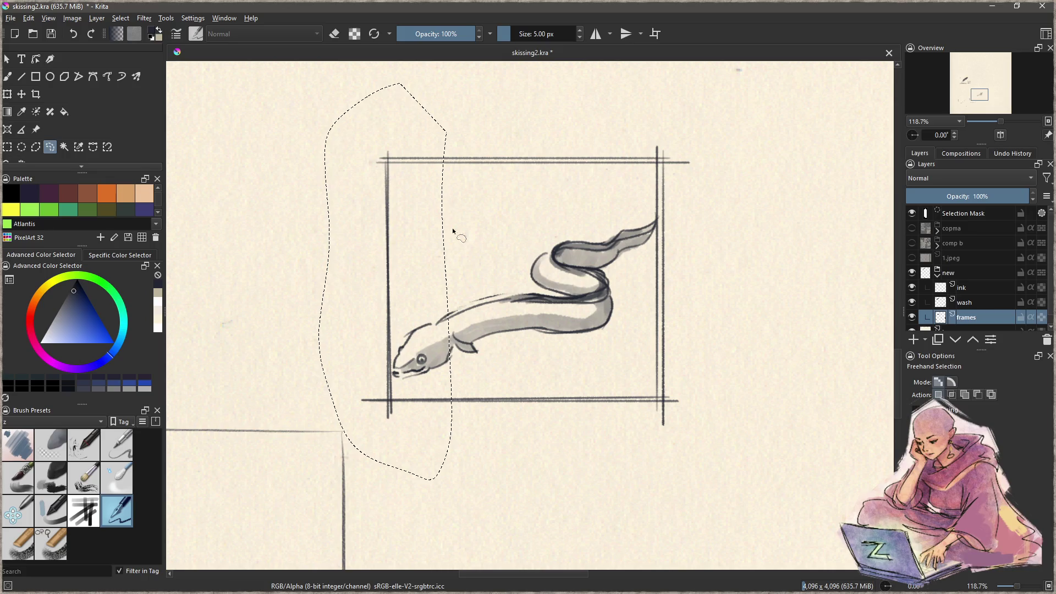
key(t)
drag(425, 337, 446, 345)
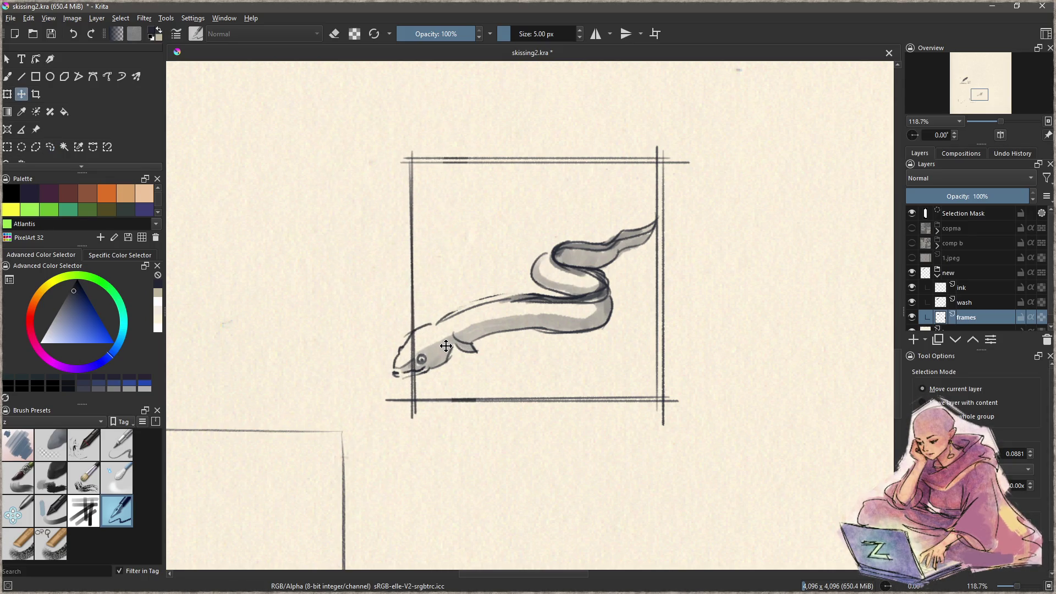
key(ctrl+r)
mouse_move(659, 119)
mouse_down()
mouse_move(741, 194)
mouse_move(658, 118)
mouse_up()
key(t)
drag(662, 273, 650, 289)
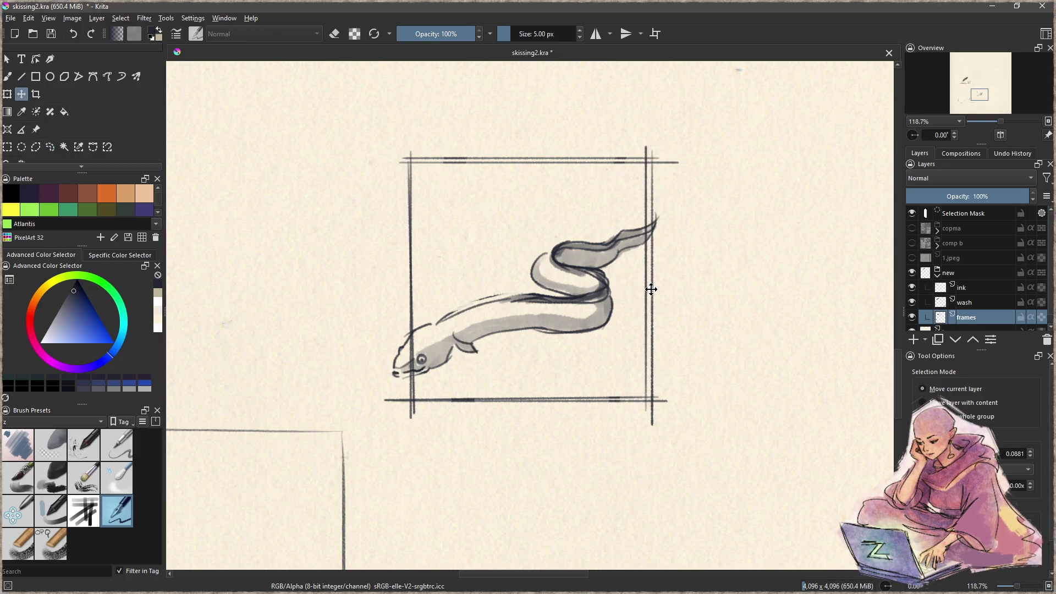
key(ctrl+shift+a)
Step: Raise the eel frame's bottom line about 25 px
key(ctrl+r)
mouse_move(700, 422)
mouse_down()
mouse_move(634, 365)
mouse_move(731, 460)
mouse_up()
key(t)
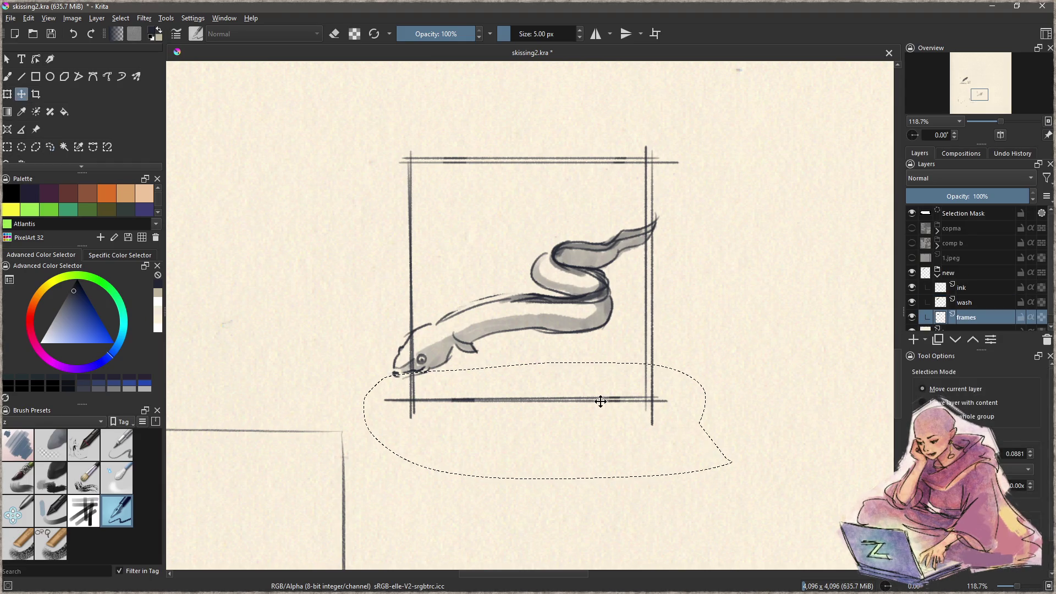
drag(591, 419, 595, 408)
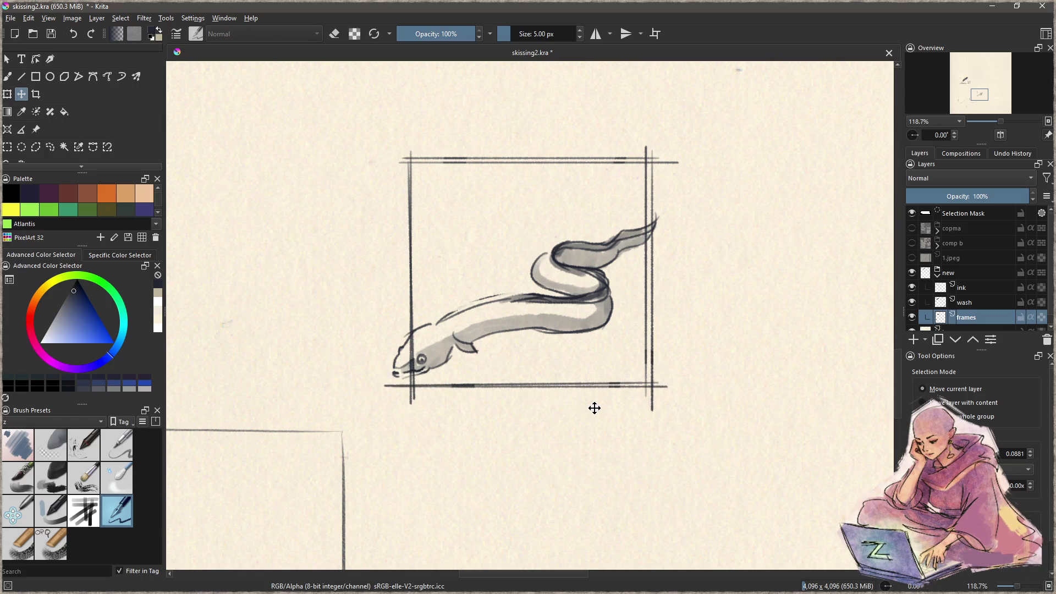
key(ctrl+shift+a)
Step: Shift the whole eel frame down about 37 px and slightly left, then touch up its top-left corner
key(ctrl+r)
mouse_move(453, 112)
mouse_down()
mouse_move(439, 466)
mouse_move(774, 169)
mouse_up()
key(t)
drag(599, 308, 603, 332)
key(ctrl+shift+a)
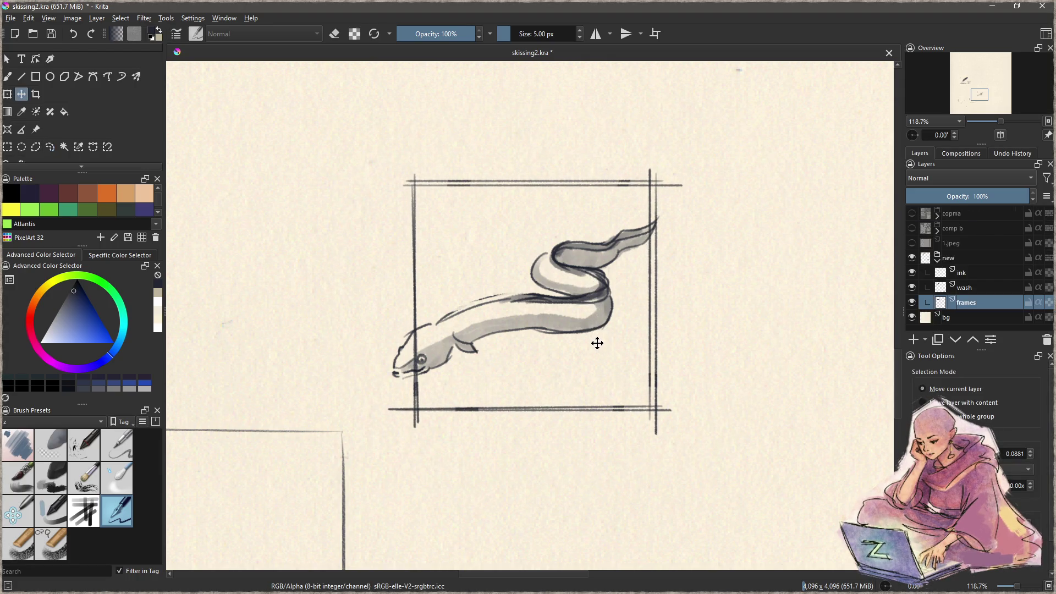
key(ctrl+r)
drag(426, 137, 627, 106)
key(t)
drag(610, 344, 607, 346)
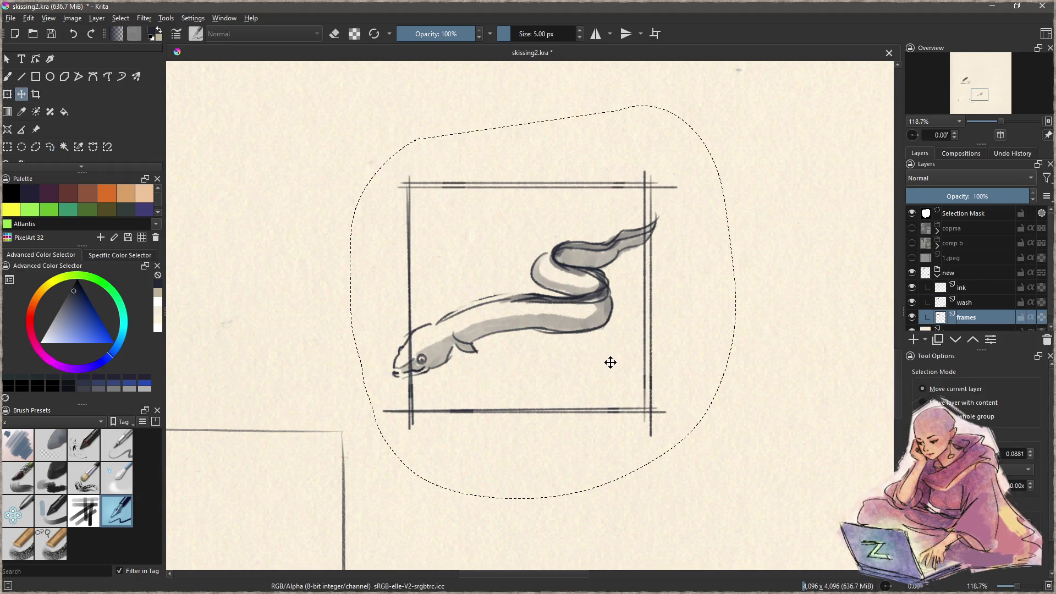
key(ctrl+shift+a)
key(b)
drag(404, 171, 410, 182)
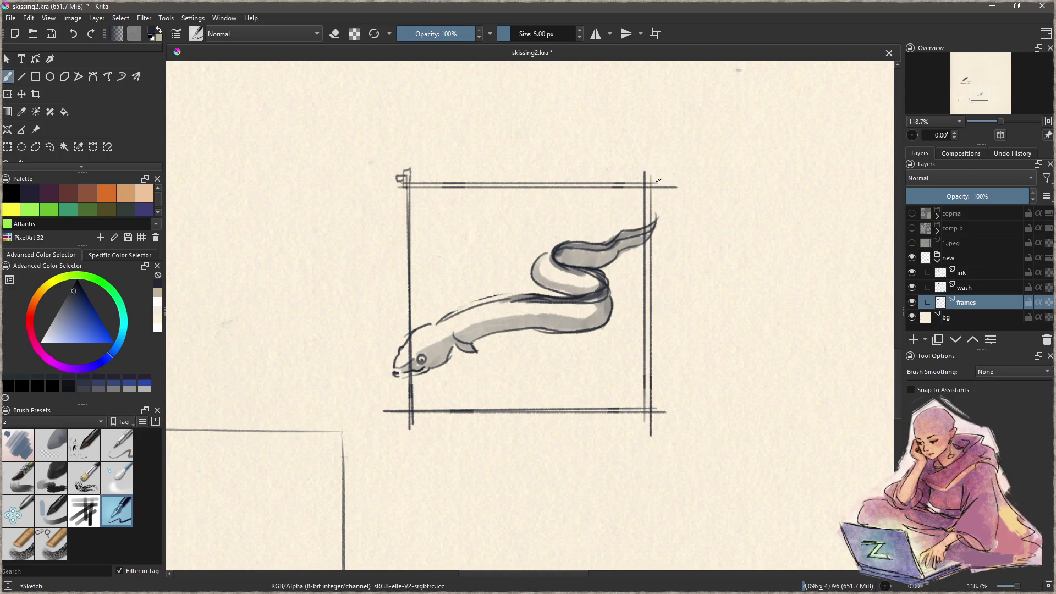
Step: Add corner marks at the eel frame's top-right and bottom-right corners
drag(646, 172, 641, 189)
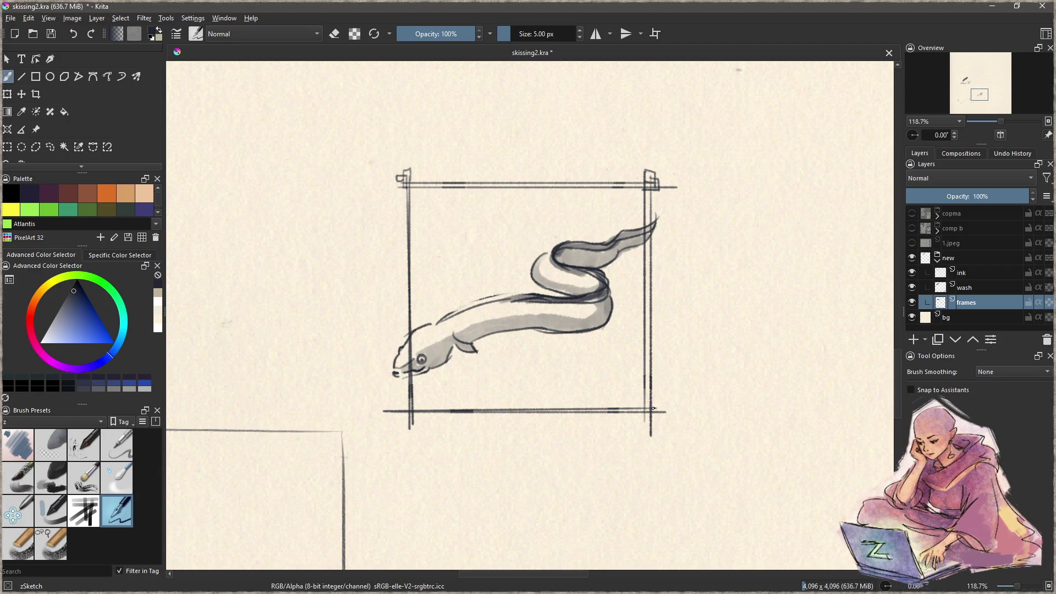
drag(655, 409, 650, 422)
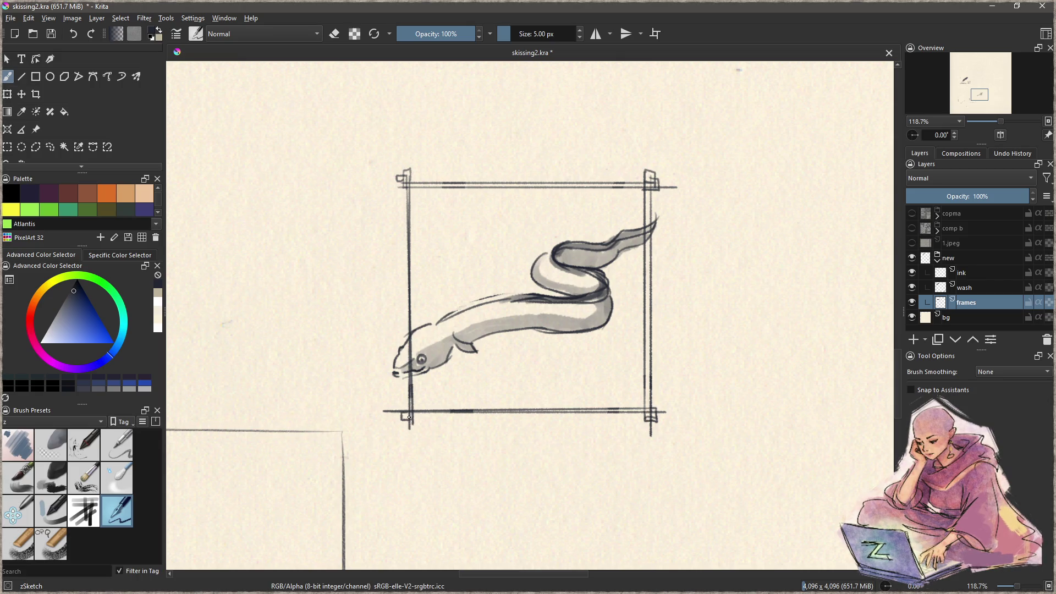
drag(395, 410, 409, 410)
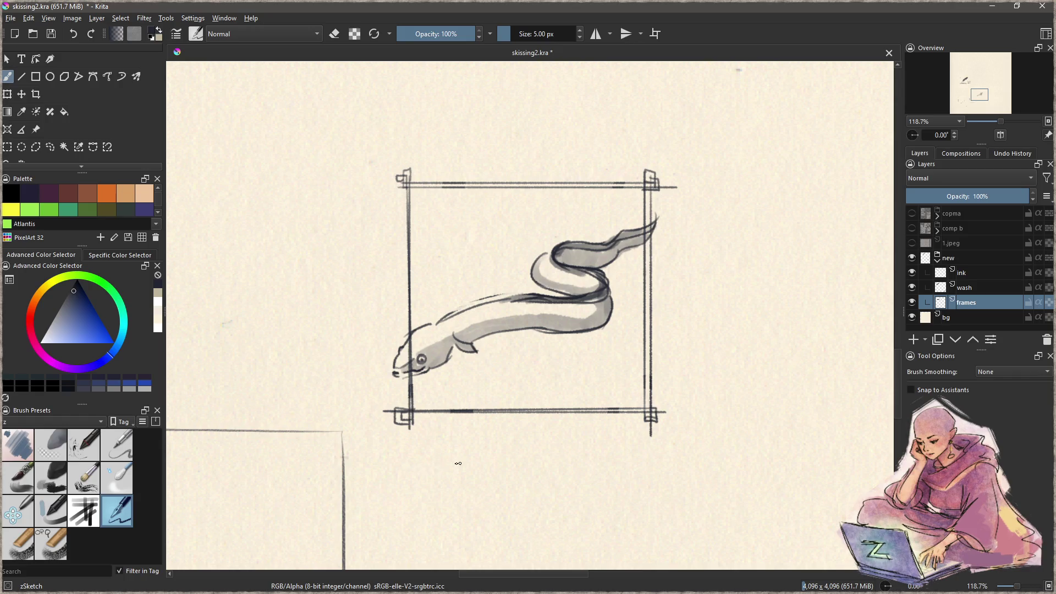
key(ctrl+z)
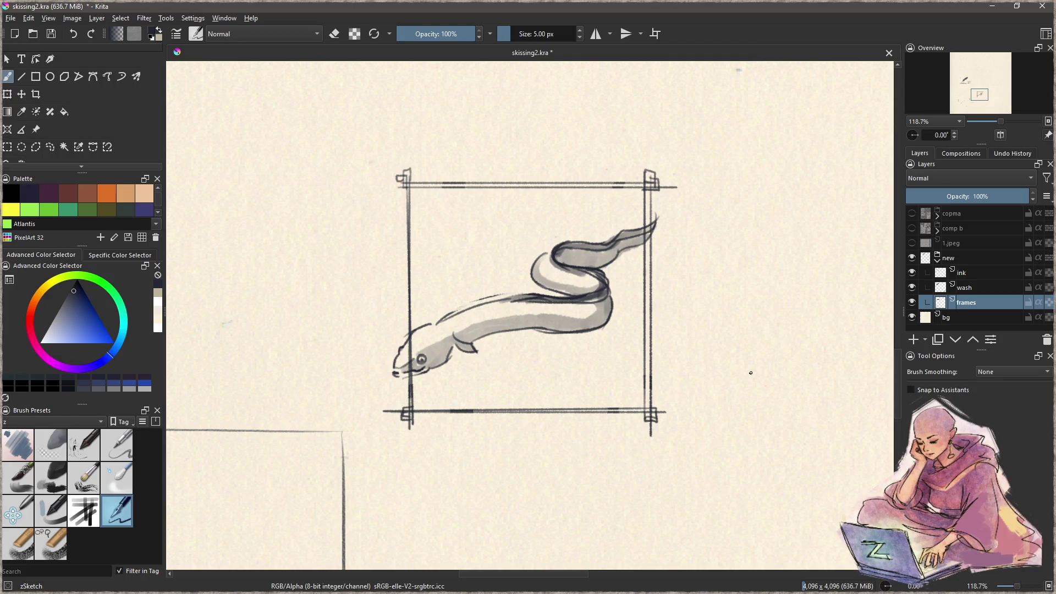
Step: Erase the left border line where it crosses the eel's head
key(e)
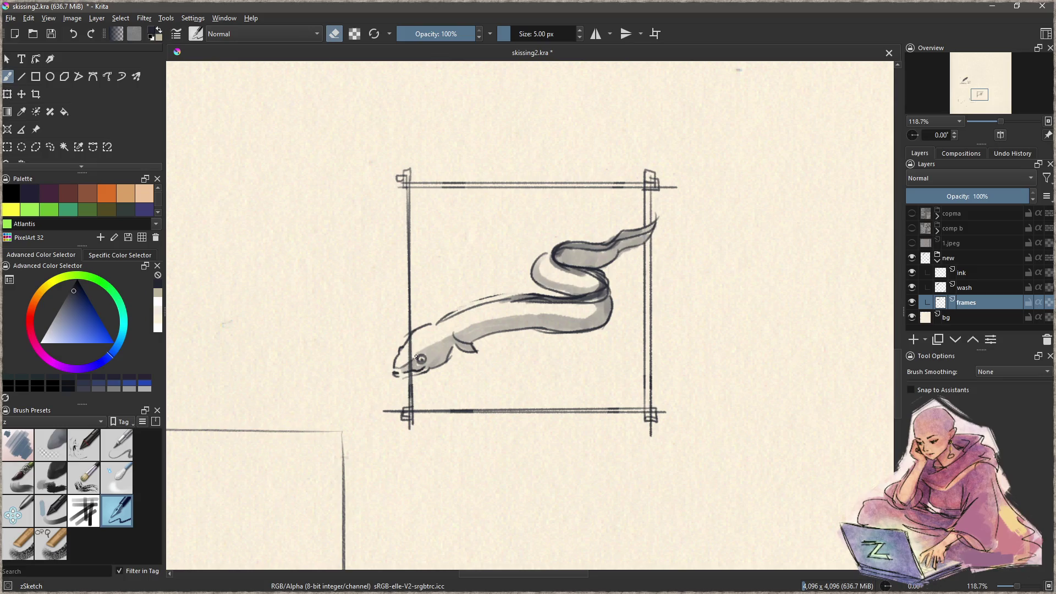
drag(409, 346, 410, 367)
click(980, 291)
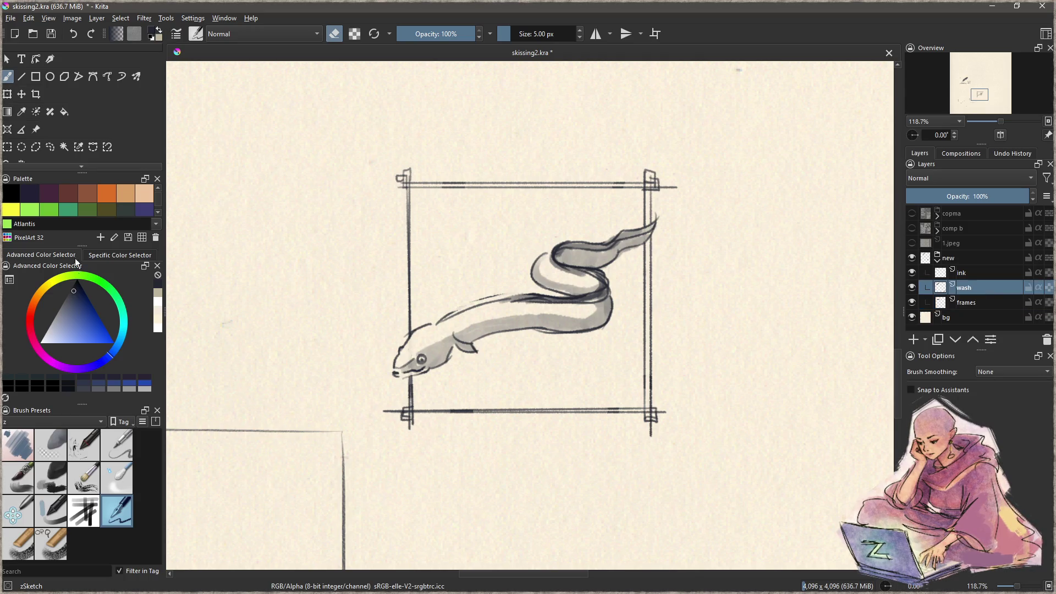
Step: Paint a soft grey Charcoal Rock Soft shadow wash under the eel
click(58, 487)
key(bracketleft)
key(bracketleft)
mouse_move(432, 391)
mouse_down()
mouse_move(564, 375)
mouse_move(584, 335)
mouse_up()
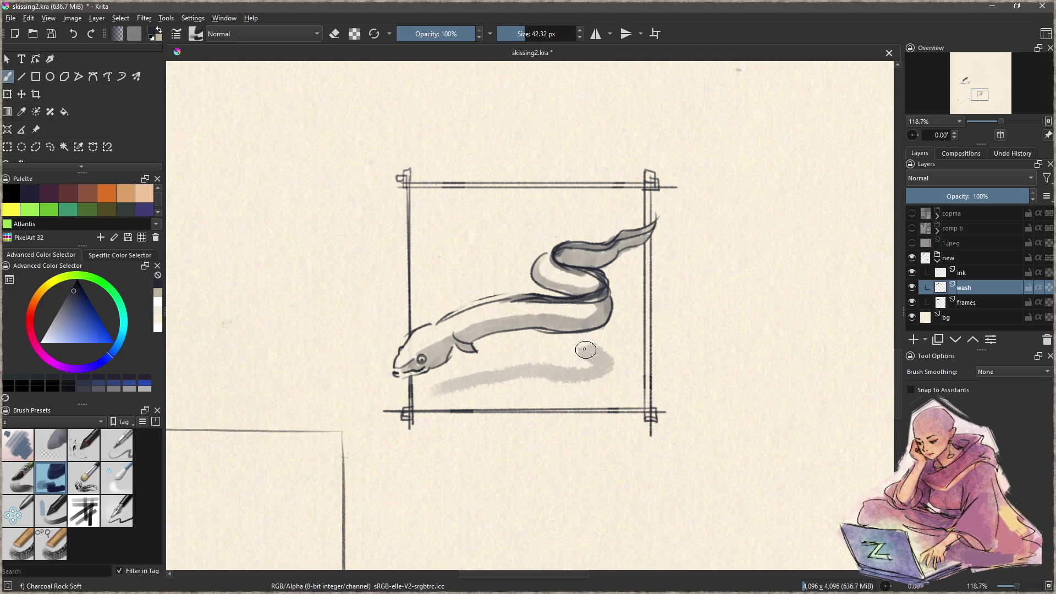
mouse_move(644, 302)
mouse_down()
mouse_move(611, 327)
mouse_move(465, 385)
mouse_up()
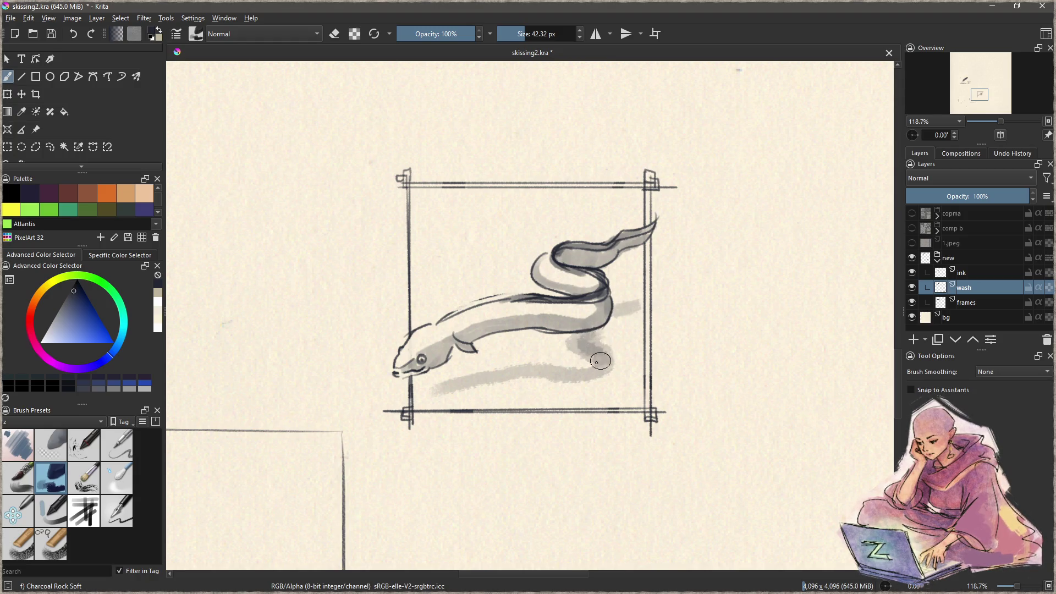
key(ctrl+z)
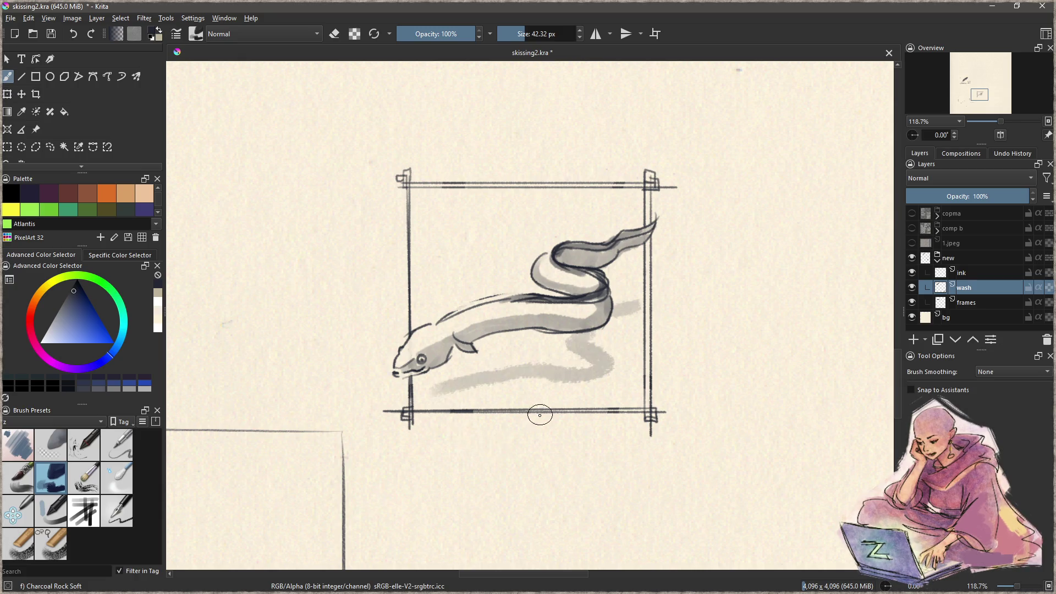
drag(530, 362, 558, 398)
mouse_move(724, 396)
mouse_down()
mouse_move(567, 324)
mouse_move(591, 319)
mouse_move(490, 297)
mouse_move(496, 305)
mouse_up()
Step: Letter an 'N' with the zSketch brush on the ink layer right of the eel panel
key(Page_Up)
click(116, 510)
mouse_move(499, 262)
mouse_down()
mouse_move(496, 308)
mouse_move(520, 302)
mouse_up()
drag(527, 262, 522, 303)
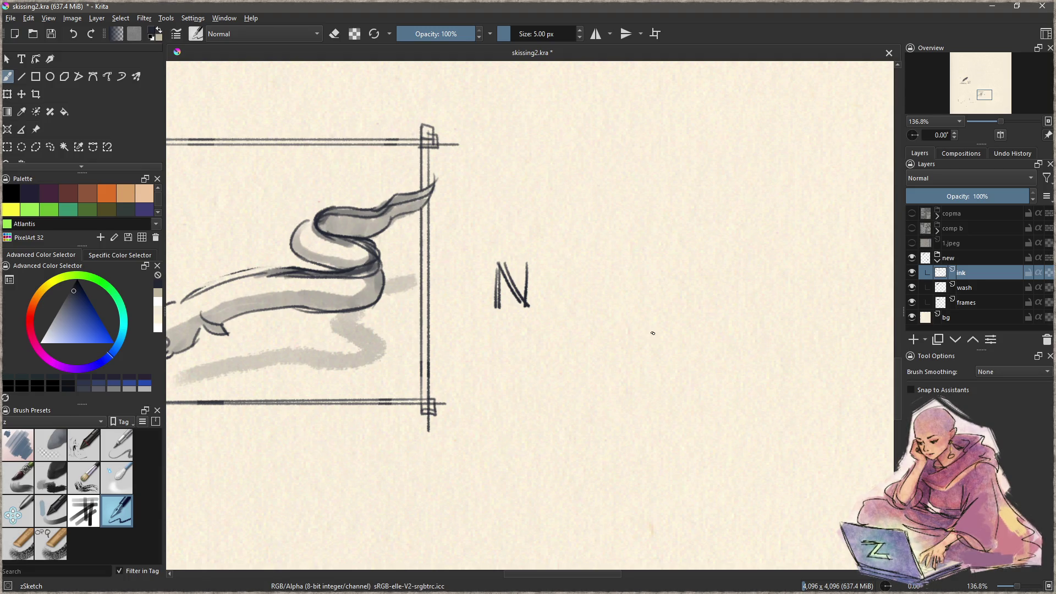
Step: Finish hand-lettering 'NOKO SMIDIG' in zSketch ink to the right of the eel panel
mouse_move(556, 281)
mouse_down()
mouse_move(580, 310)
mouse_move(598, 277)
mouse_move(582, 292)
mouse_move(602, 307)
mouse_move(614, 298)
mouse_up()
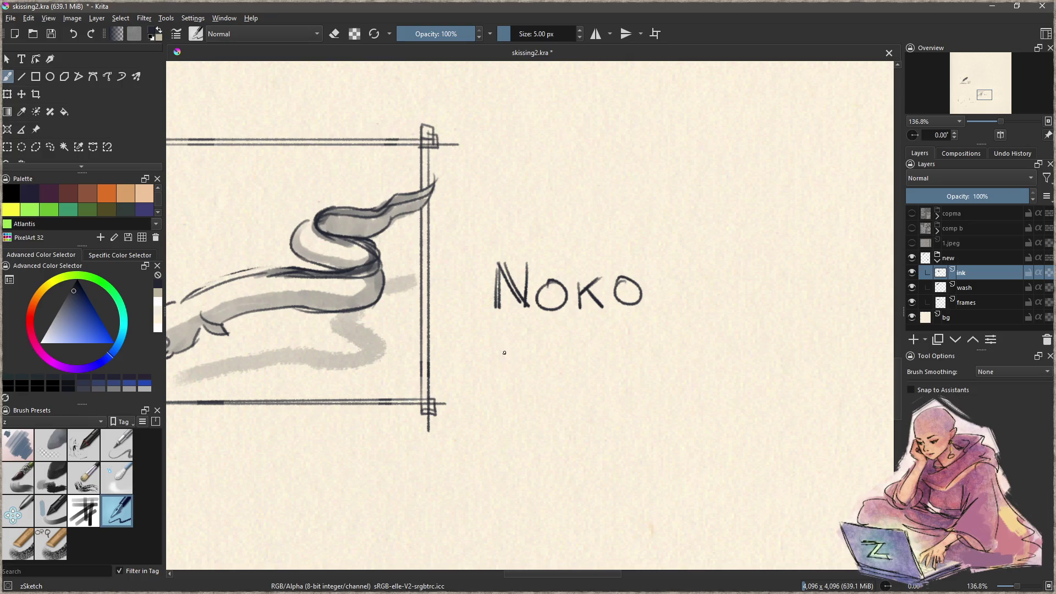
drag(508, 340, 488, 377)
mouse_move(510, 337)
mouse_down()
mouse_move(517, 380)
mouse_move(545, 372)
mouse_move(553, 354)
mouse_move(555, 380)
mouse_move(567, 354)
mouse_move(584, 383)
mouse_move(651, 373)
mouse_move(652, 402)
mouse_up()
click(571, 367)
key(ctrl+z)
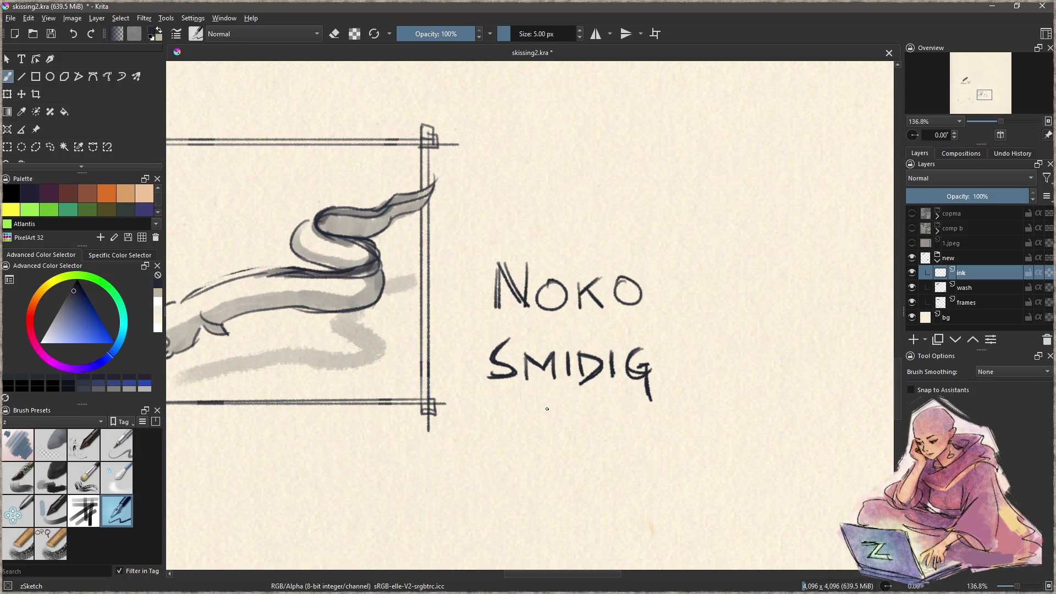
mouse_move(460, 377)
mouse_down()
mouse_move(644, 361)
mouse_move(400, 361)
mouse_move(643, 314)
mouse_up()
mouse_move(488, 348)
mouse_down()
mouse_move(556, 353)
mouse_move(571, 240)
mouse_move(664, 330)
mouse_move(731, 320)
mouse_move(686, 471)
mouse_move(632, 519)
mouse_move(658, 275)
mouse_up()
Step: Zoom out and sketch a rough acorn circle in the empty frame below the eel
scroll(528, 346, down, 3)
scroll(528, 360, up, 2)
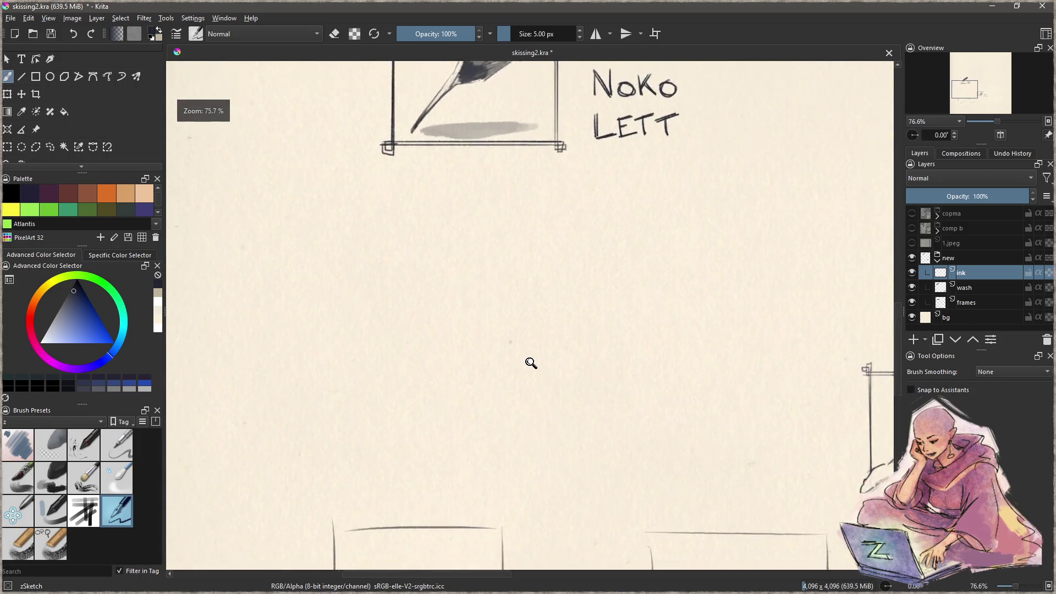
scroll(541, 348, down, 1)
scroll(550, 316, down, 1)
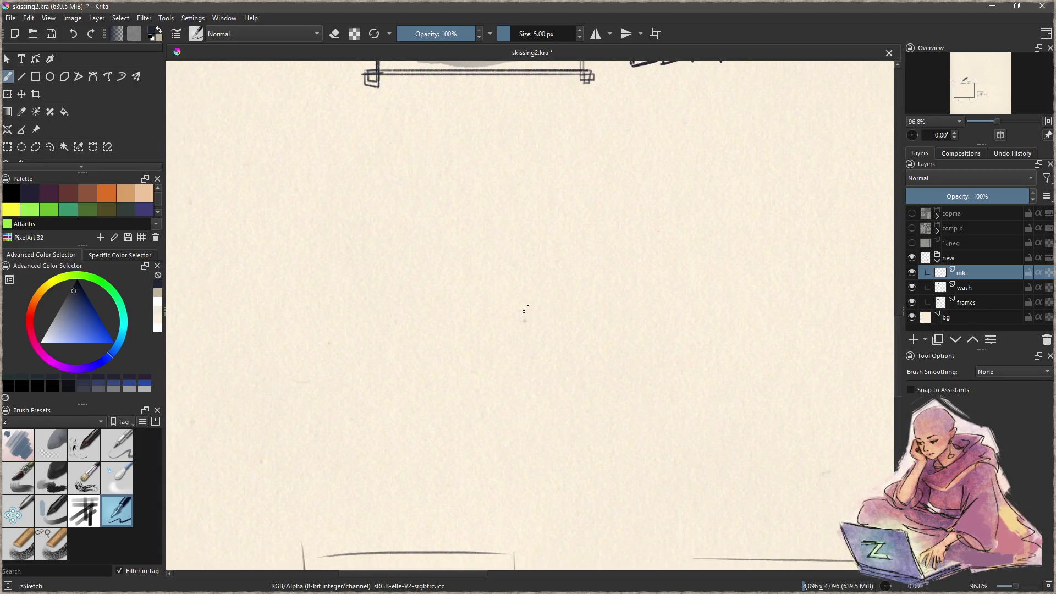
drag(467, 339, 463, 330)
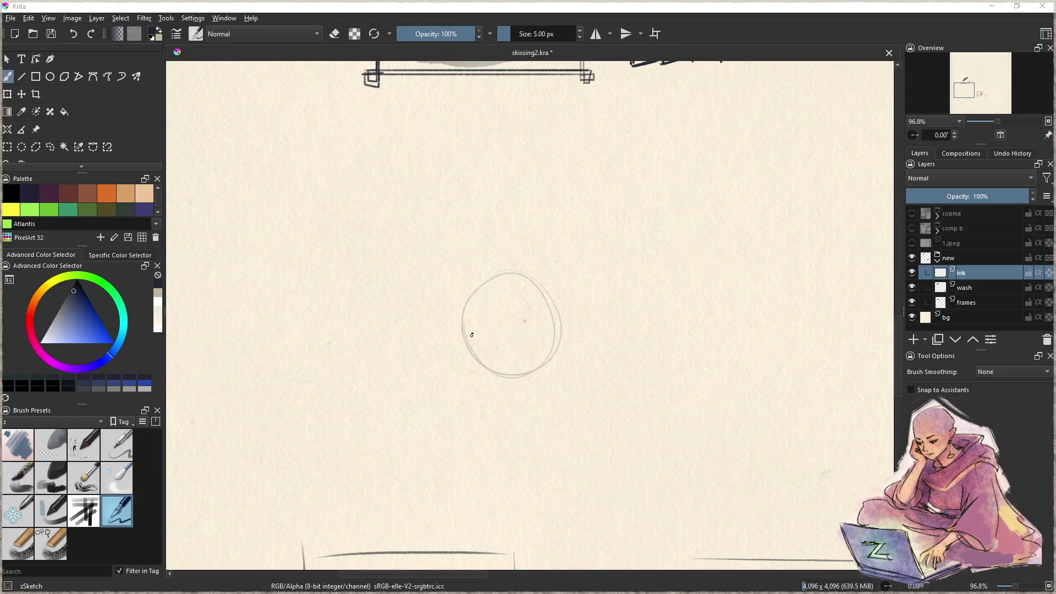
Step: Extend the circle with arcs along its bottom and right side to form the acorn body
mouse_move(457, 326)
mouse_down()
mouse_move(523, 388)
mouse_move(560, 355)
mouse_up()
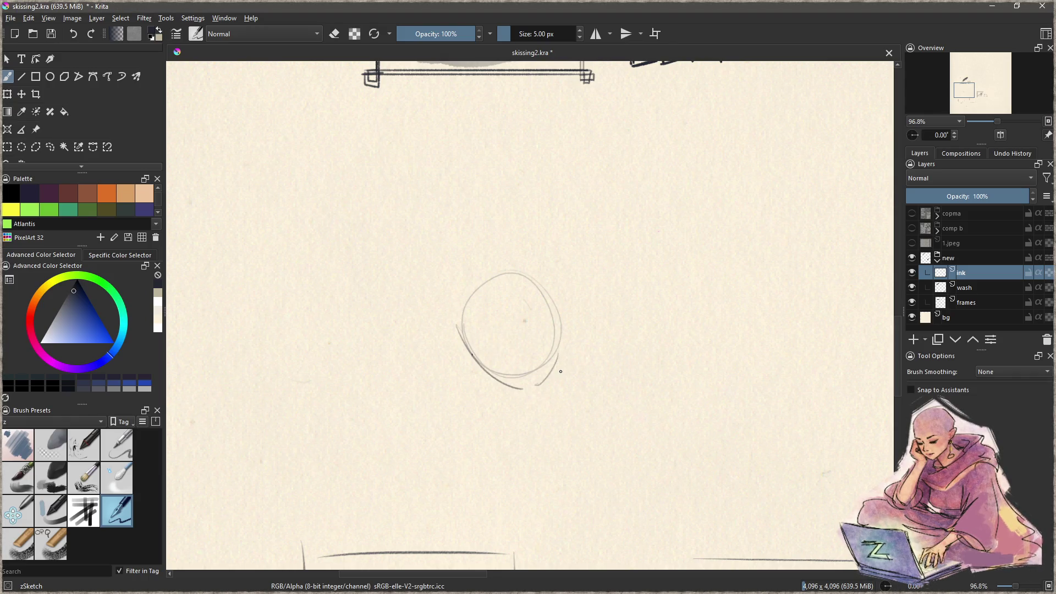
key(ctrl+z)
drag(501, 375, 561, 383)
drag(548, 295, 552, 386)
key(ctrl+z)
drag(548, 296, 558, 384)
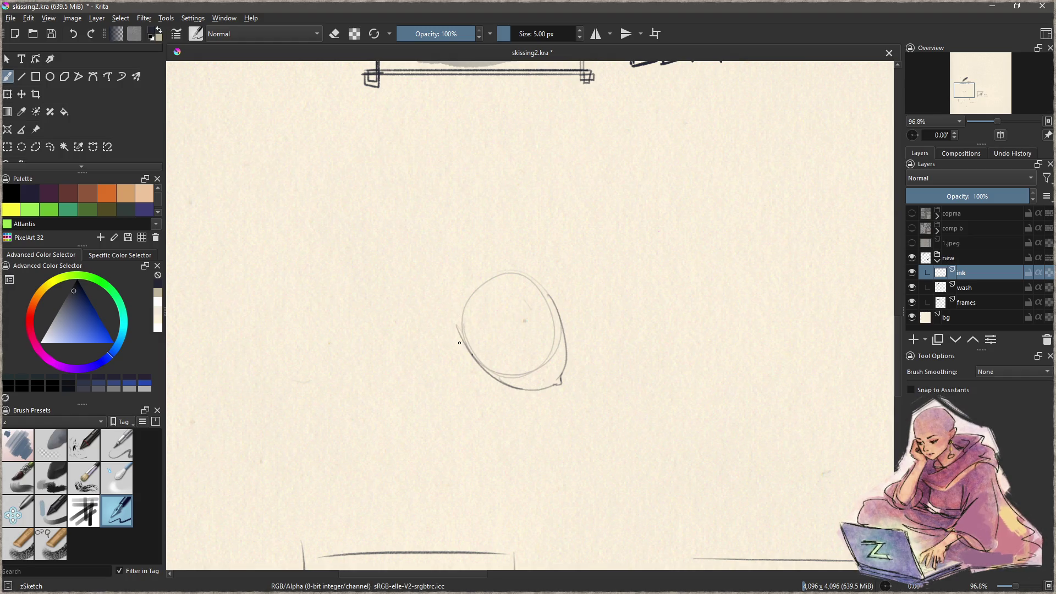
Step: Draw a curved cap line across the acorn from left side to top right
drag(462, 328, 540, 292)
drag(462, 330, 547, 295)
key(ctrl+z)
drag(464, 337, 554, 307)
key(ctrl+z)
drag(459, 336, 560, 297)
key(ctrl+z)
drag(461, 332, 549, 291)
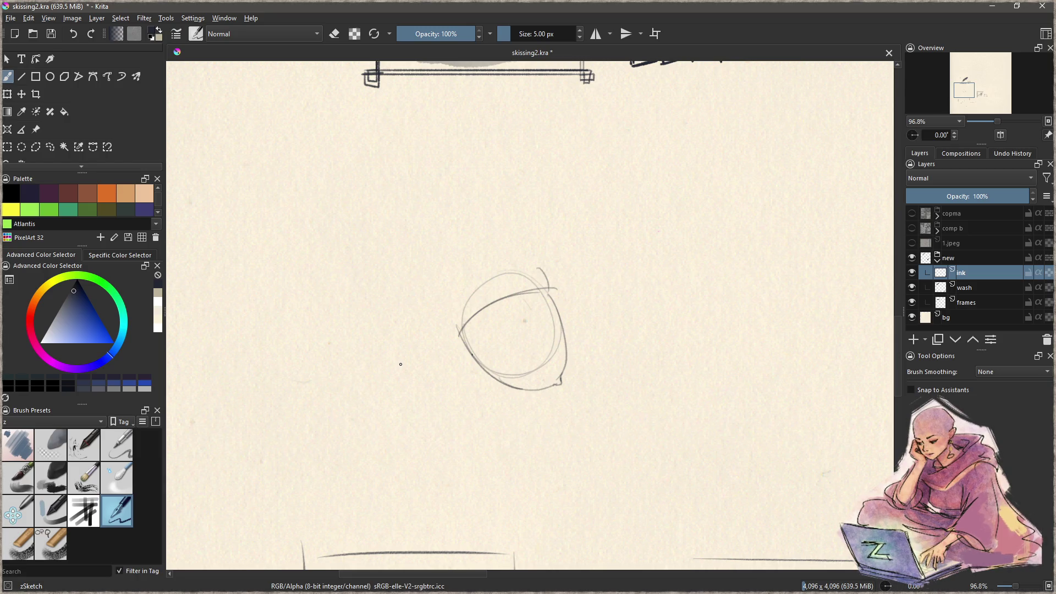
Step: Sketch the acorn cap's top arc and left side, removing stray strokes
drag(482, 266, 532, 263)
key(ctrl+z)
drag(468, 278, 455, 328)
key(ctrl+z)
mouse_move(469, 273)
mouse_down()
mouse_move(449, 328)
mouse_move(466, 347)
mouse_up()
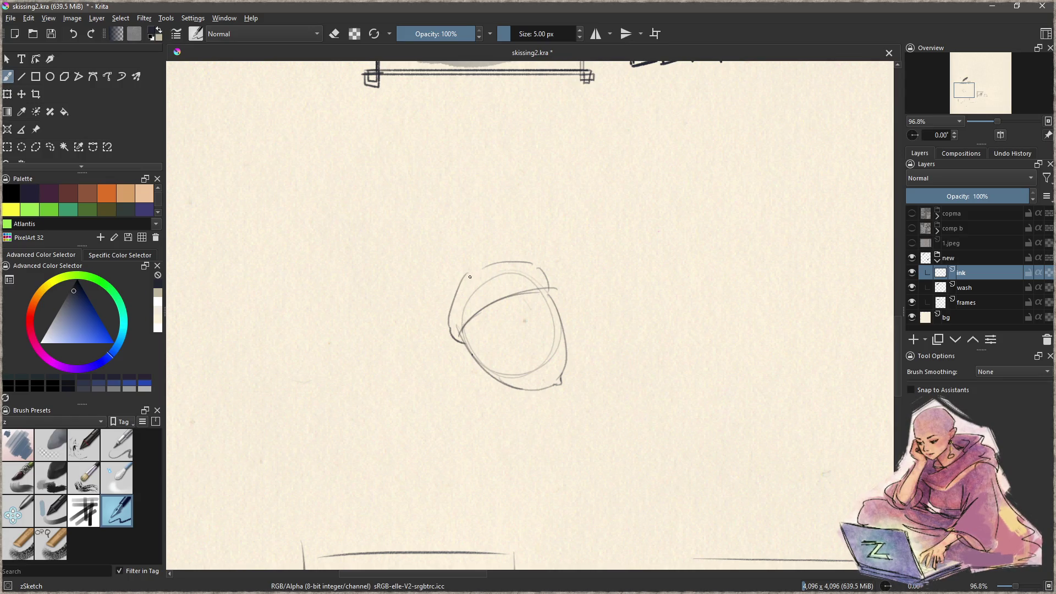
key(ctrl+z)
key(ctrl+z)
Step: Ink scalloped scales over the acorn cap and darken its lower edge
mouse_move(468, 274)
mouse_down()
mouse_move(463, 289)
mouse_move(487, 271)
mouse_move(452, 304)
mouse_up()
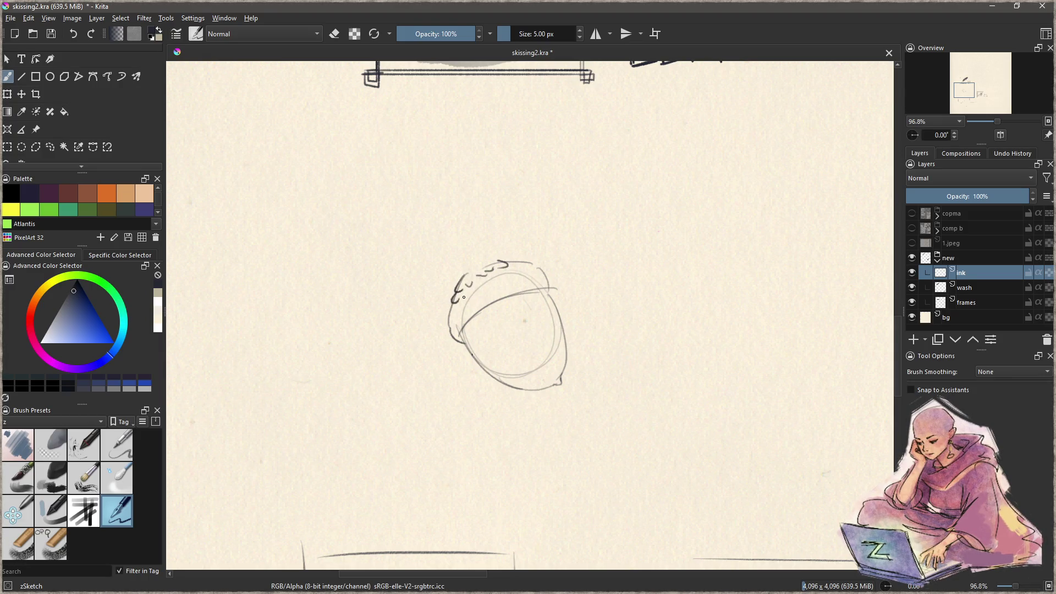
drag(513, 264, 529, 260)
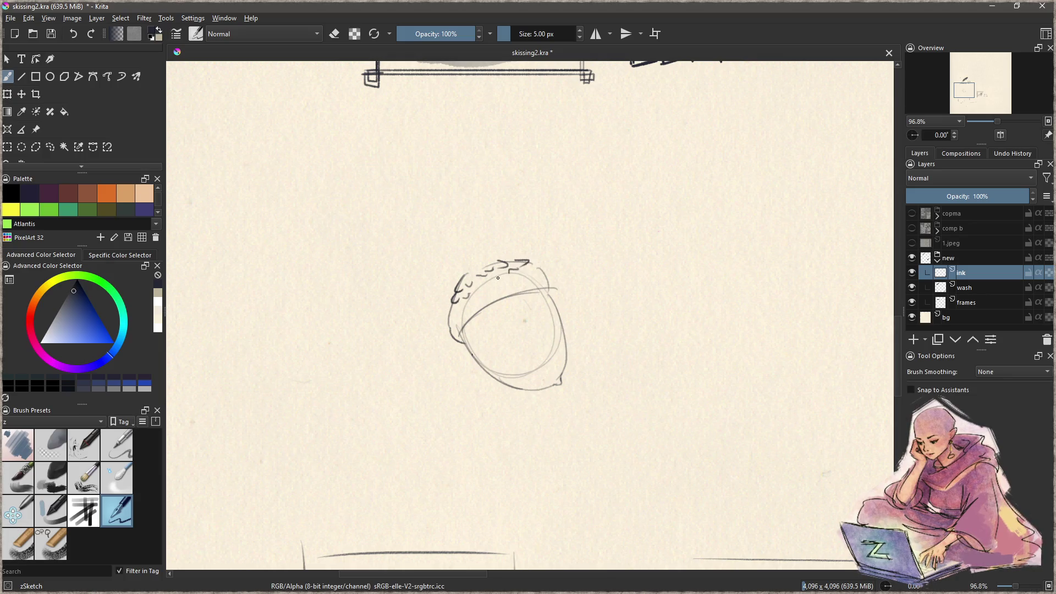
mouse_move(453, 306)
mouse_down()
mouse_move(450, 318)
mouse_move(507, 279)
mouse_move(548, 279)
mouse_up()
drag(471, 308, 482, 303)
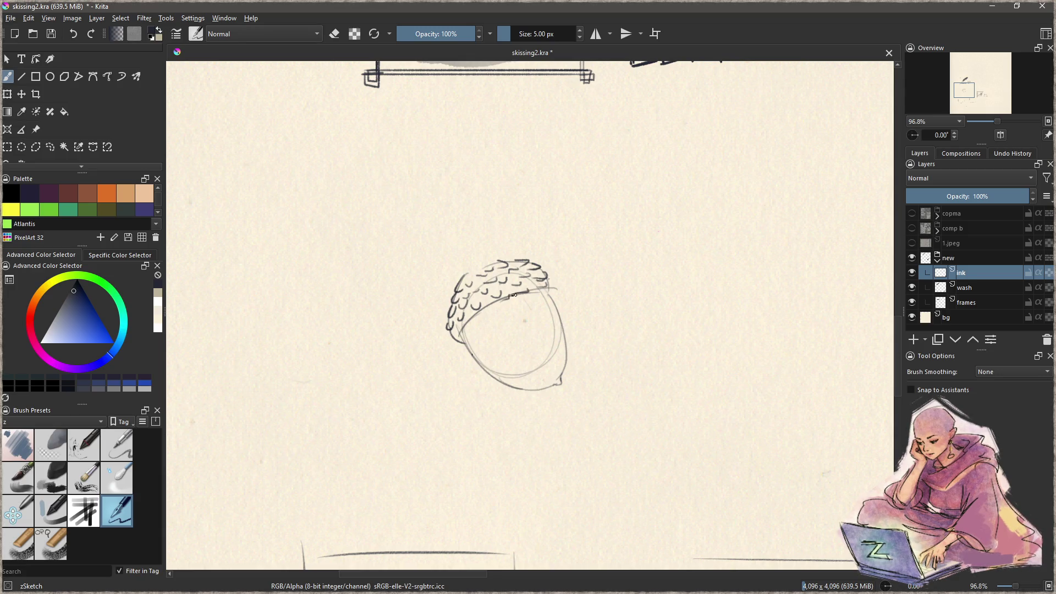
mouse_move(547, 286)
mouse_down()
mouse_move(459, 334)
mouse_move(454, 344)
mouse_move(494, 377)
mouse_up()
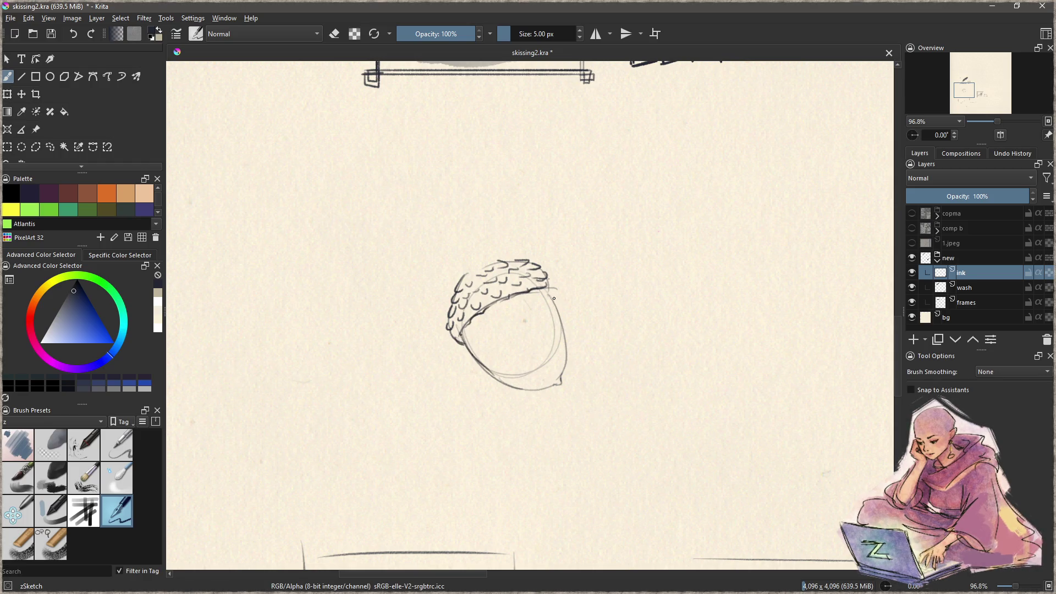
Step: Strengthen the acorn's right outline with the pen and draw a stem rising from the cap
drag(554, 298, 566, 372)
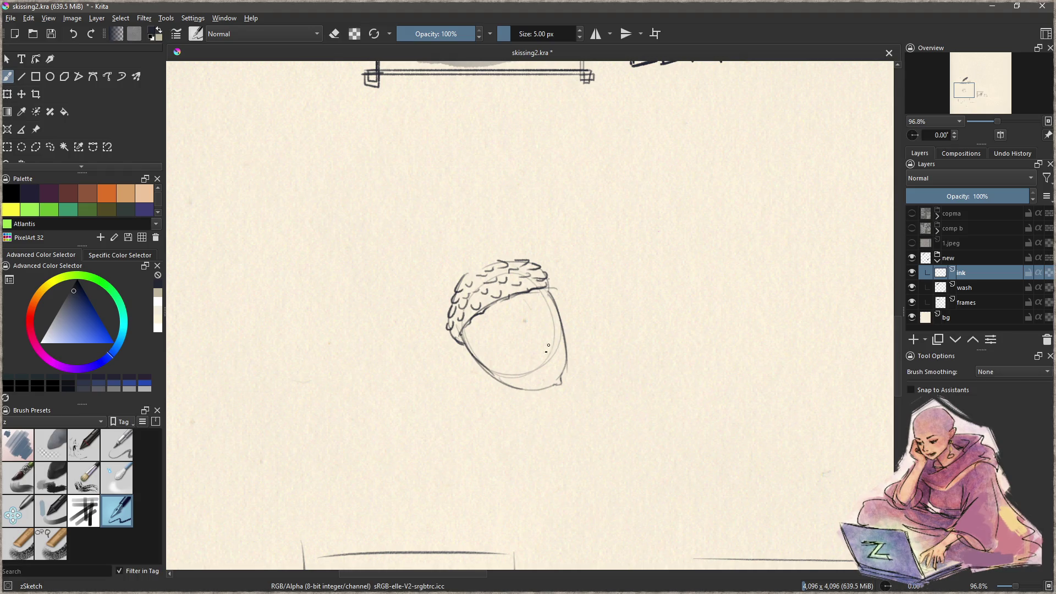
drag(553, 303, 563, 379)
mouse_move(472, 257)
mouse_down()
mouse_move(440, 236)
mouse_move(472, 264)
mouse_up()
key(ctrl+z)
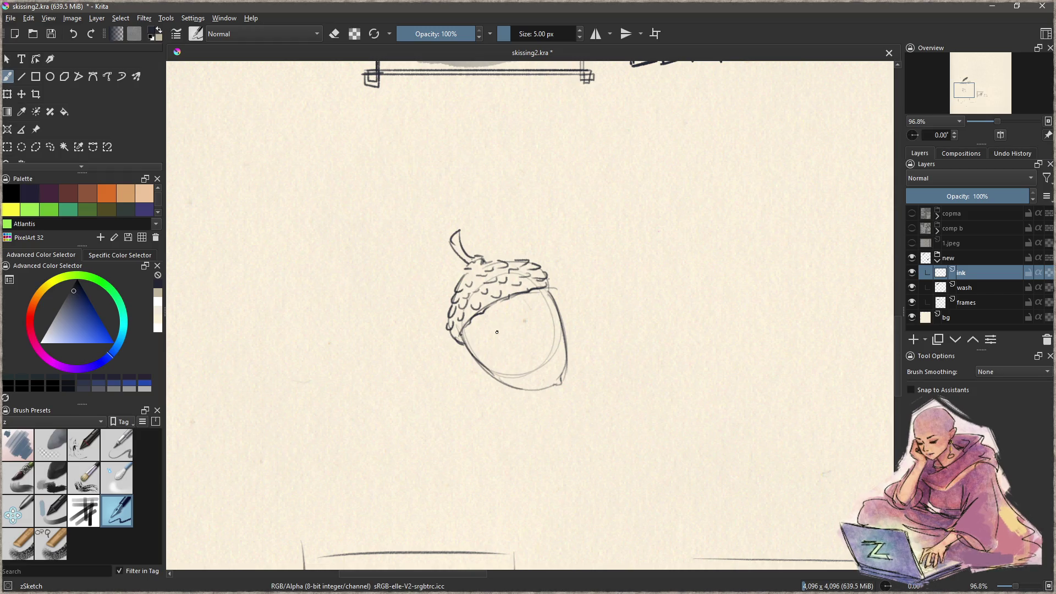
click(967, 288)
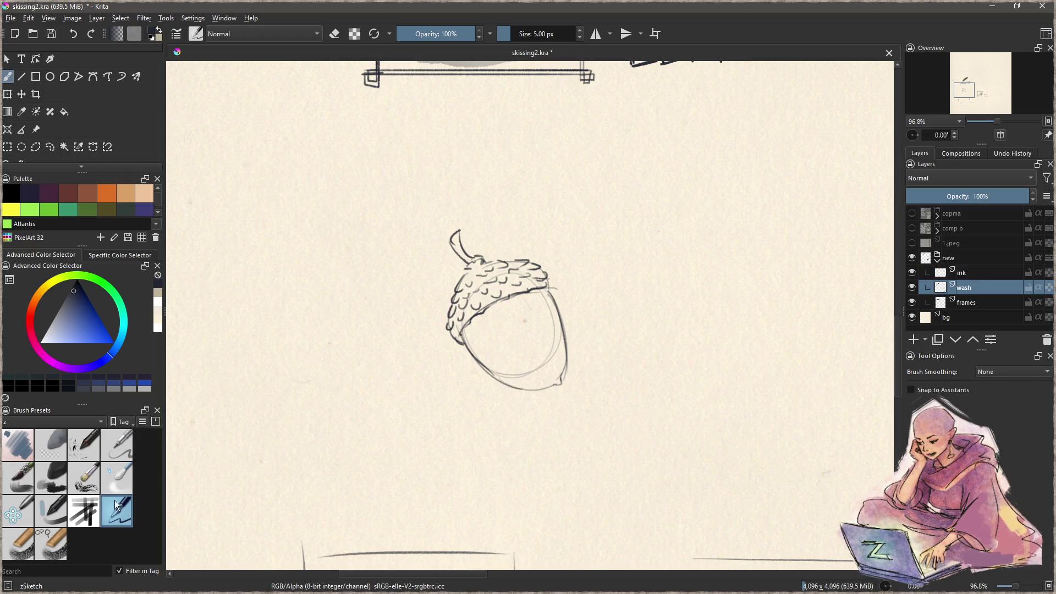
Step: Paint grey Charcoal Rock Soft shading with vertical streaks over the acorn body
click(52, 478)
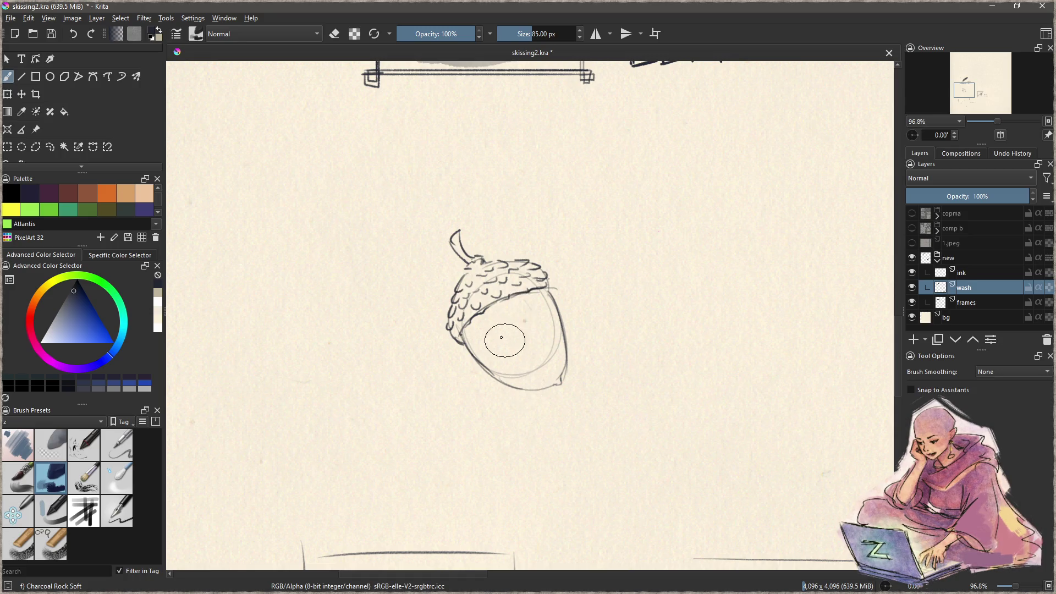
mouse_move(484, 330)
mouse_down()
mouse_move(514, 371)
mouse_move(507, 271)
mouse_move(481, 275)
mouse_move(475, 325)
mouse_move(529, 303)
mouse_move(512, 327)
mouse_up()
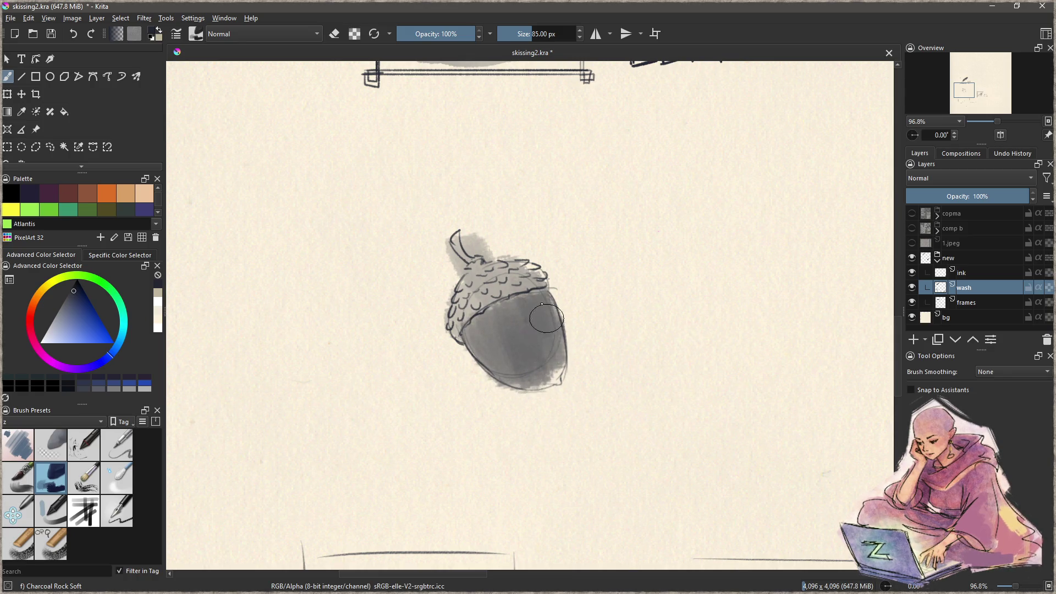
key(bracketleft)
key(bracketleft)
key(bracketleft)
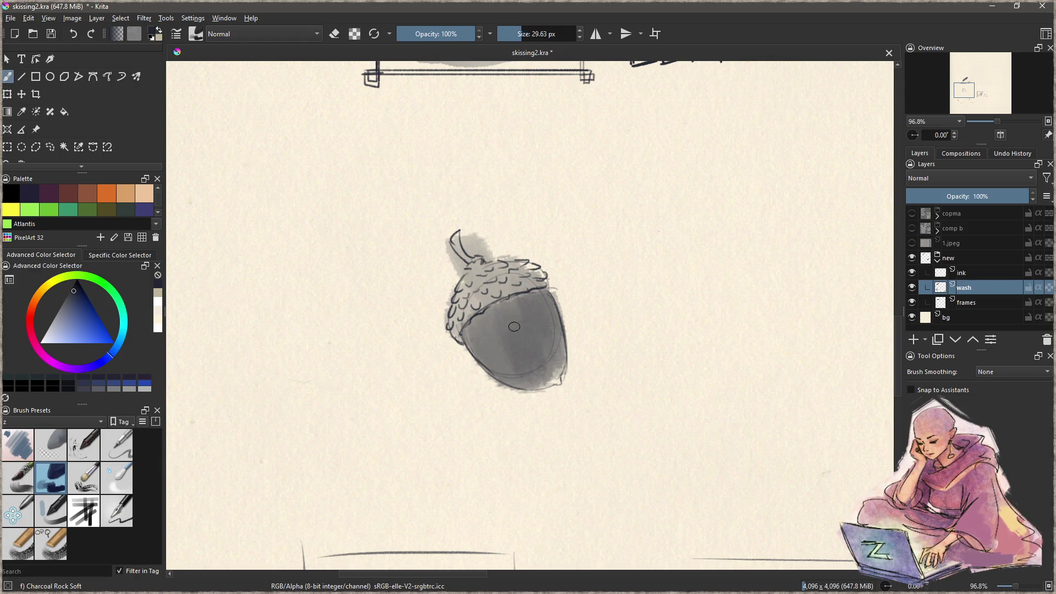
drag(470, 327, 534, 390)
key(ctrl+z)
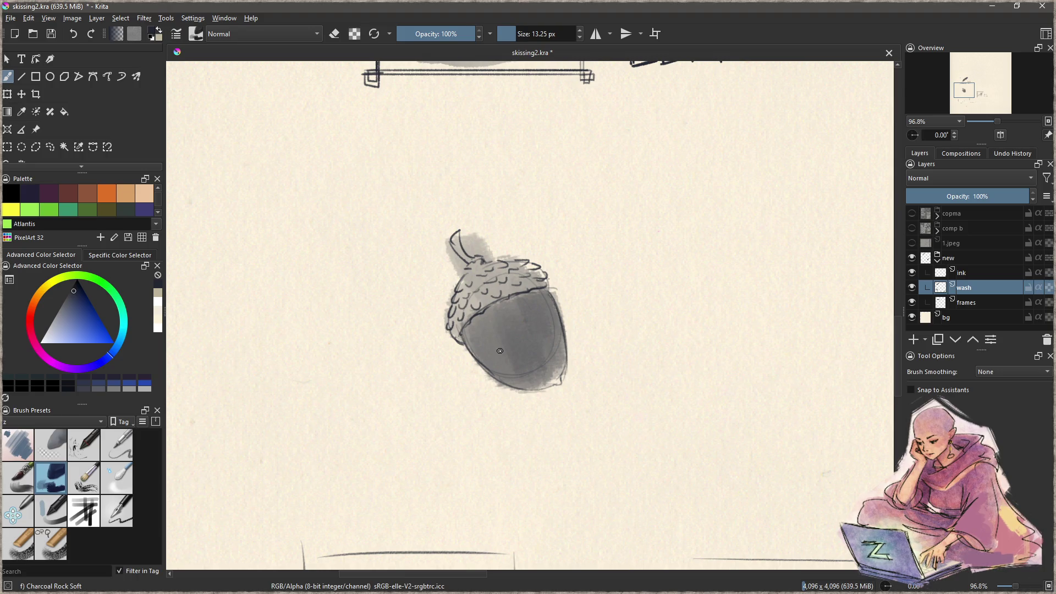
key(bracketleft)
key(bracketleft)
drag(528, 392, 505, 383)
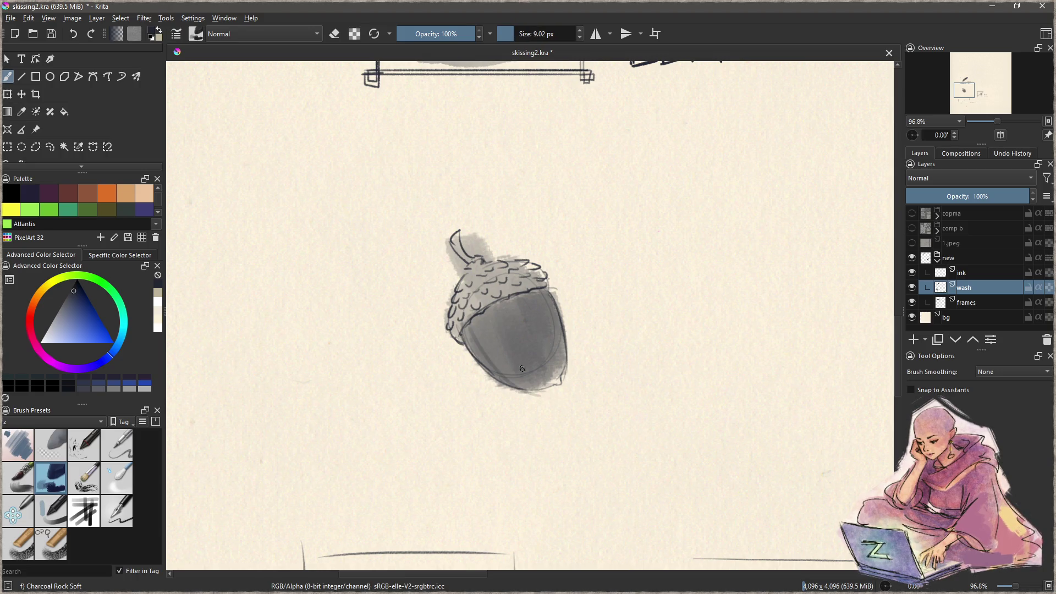
drag(486, 315, 512, 365)
drag(521, 298, 550, 388)
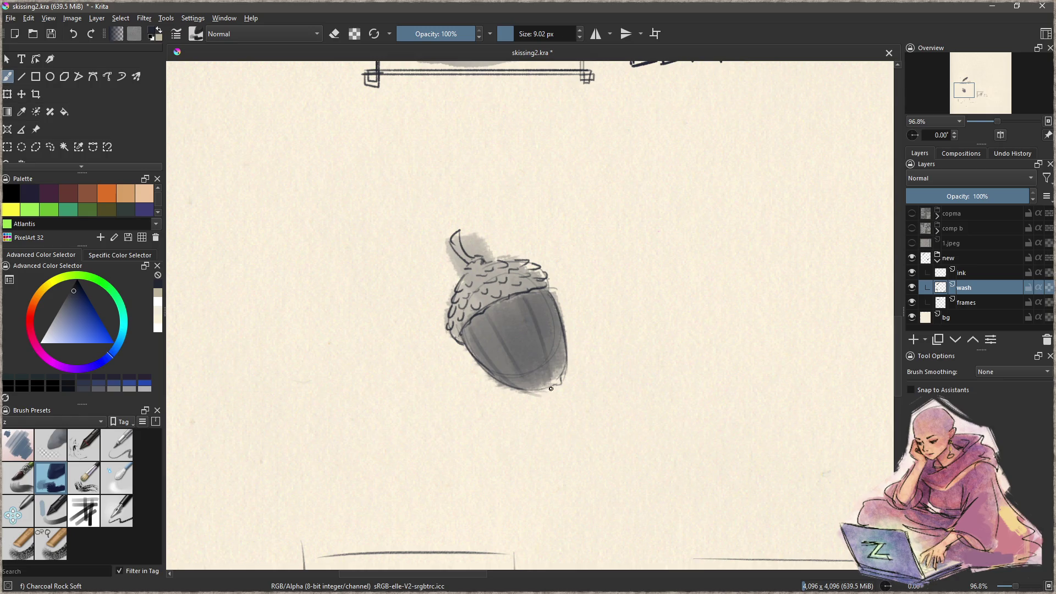
mouse_move(539, 329)
shift+mouse_down()
mouse_move(545, 348)
mouse_move(545, 297)
mouse_move(556, 371)
shift+mouse_up()
drag(537, 300, 506, 308)
mouse_move(528, 352)
mouse_down()
mouse_move(479, 314)
mouse_move(498, 339)
mouse_up()
Step: Add cream streaks on the acorn body and white highlights on the cap
ctrl+click(401, 411)
drag(536, 299, 536, 374)
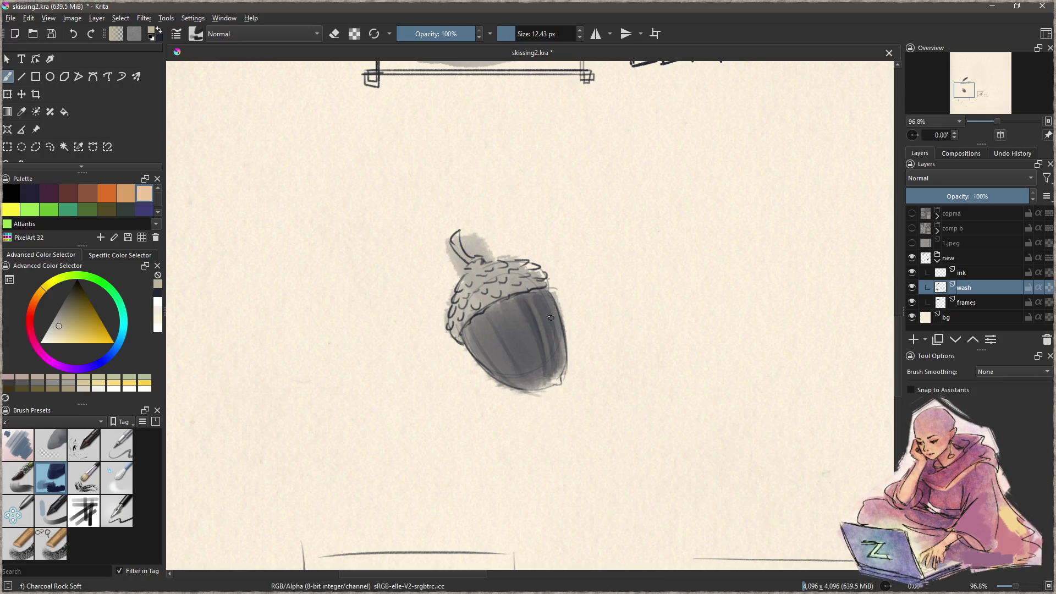
drag(526, 297, 533, 358)
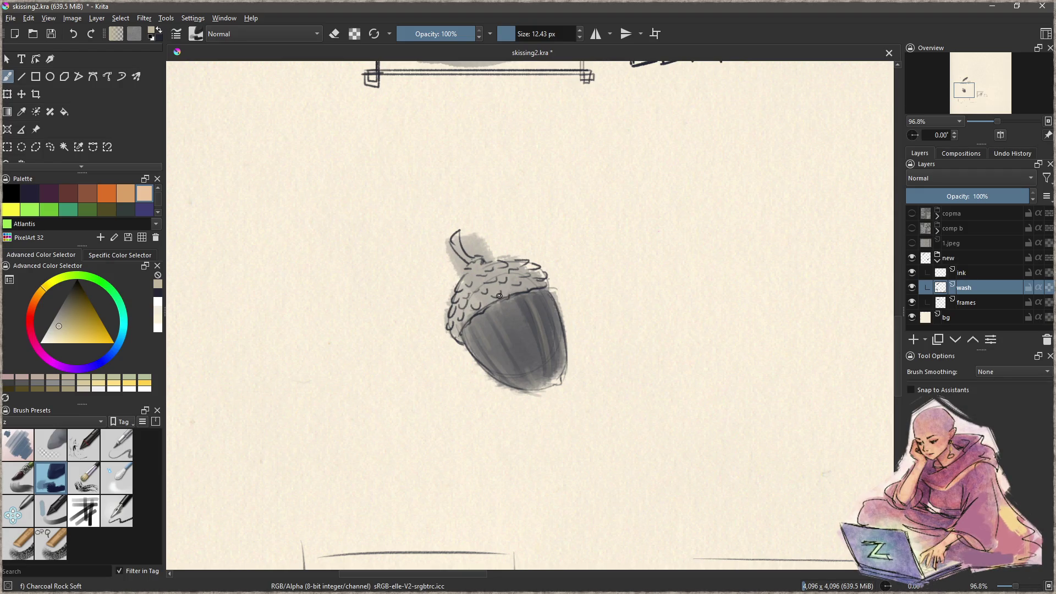
drag(84, 343, 39, 342)
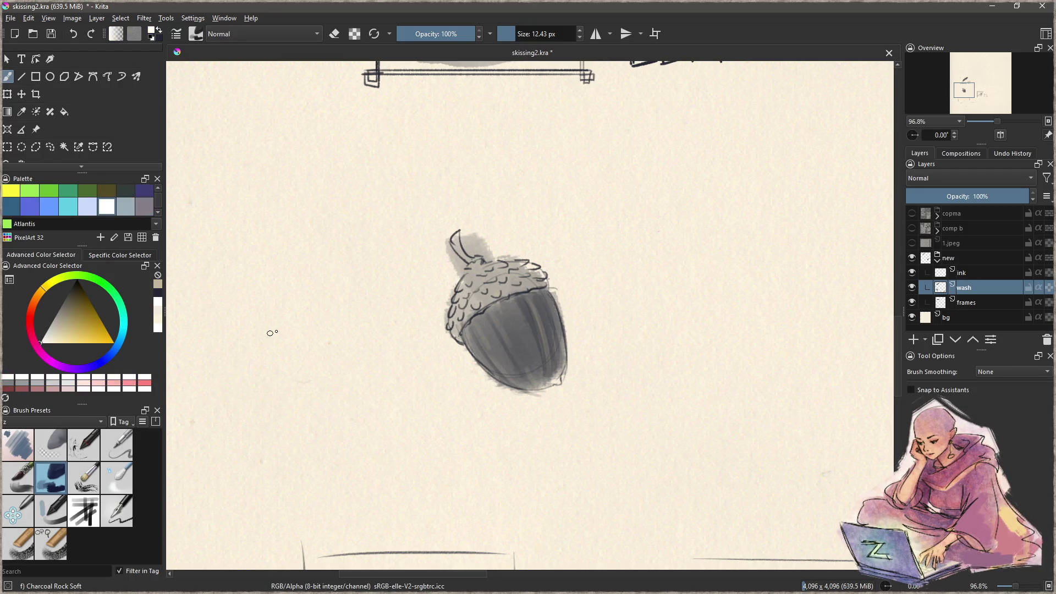
click(476, 305)
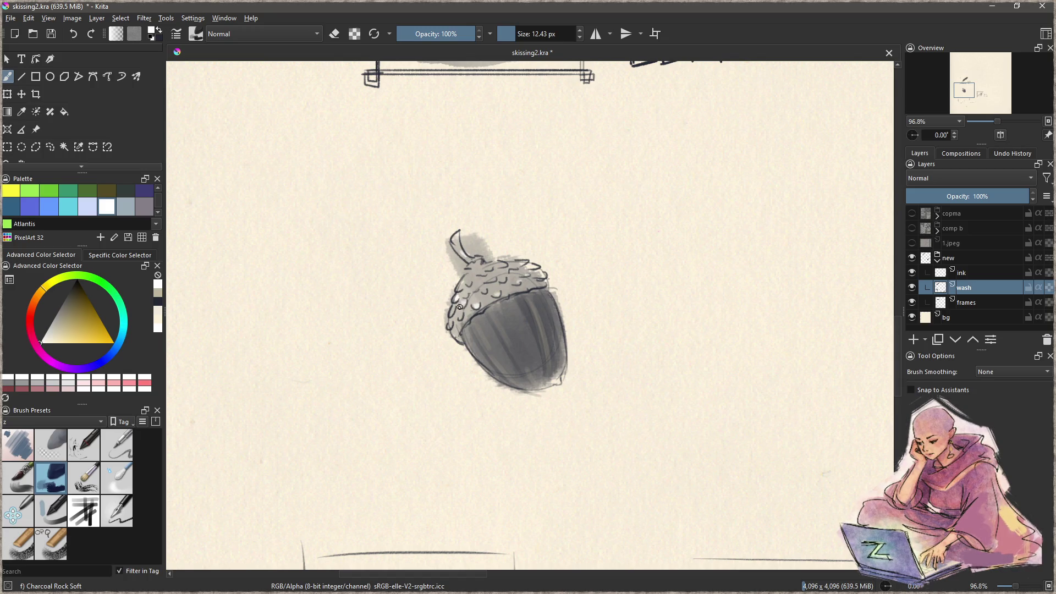
Step: Erase wash spilling past the acorn's left and right outlines
key(e)
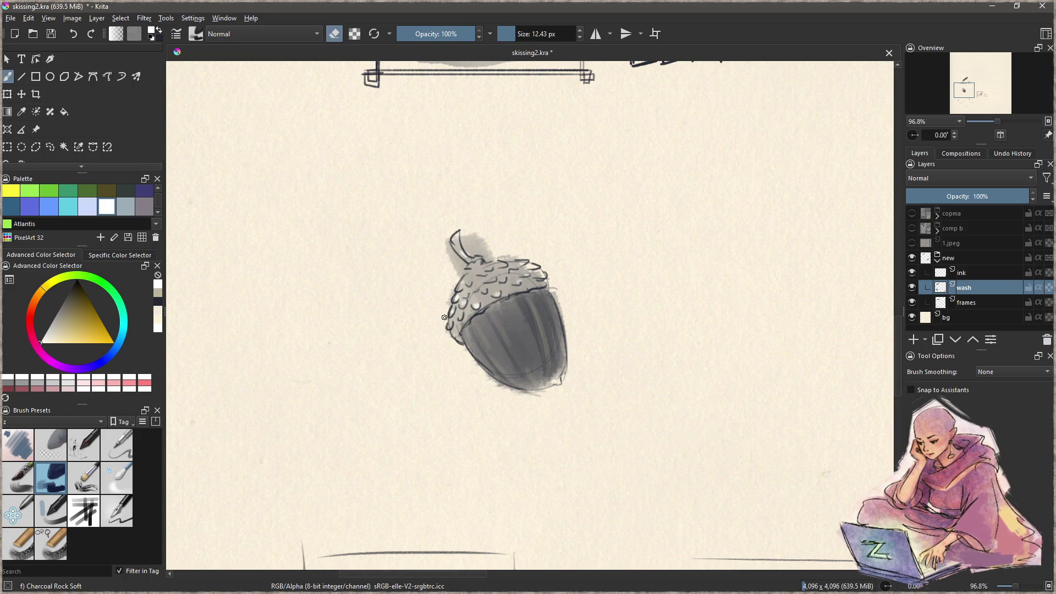
mouse_move(445, 318)
mouse_down()
mouse_move(474, 232)
mouse_move(486, 255)
mouse_move(473, 237)
mouse_up()
drag(560, 296, 507, 389)
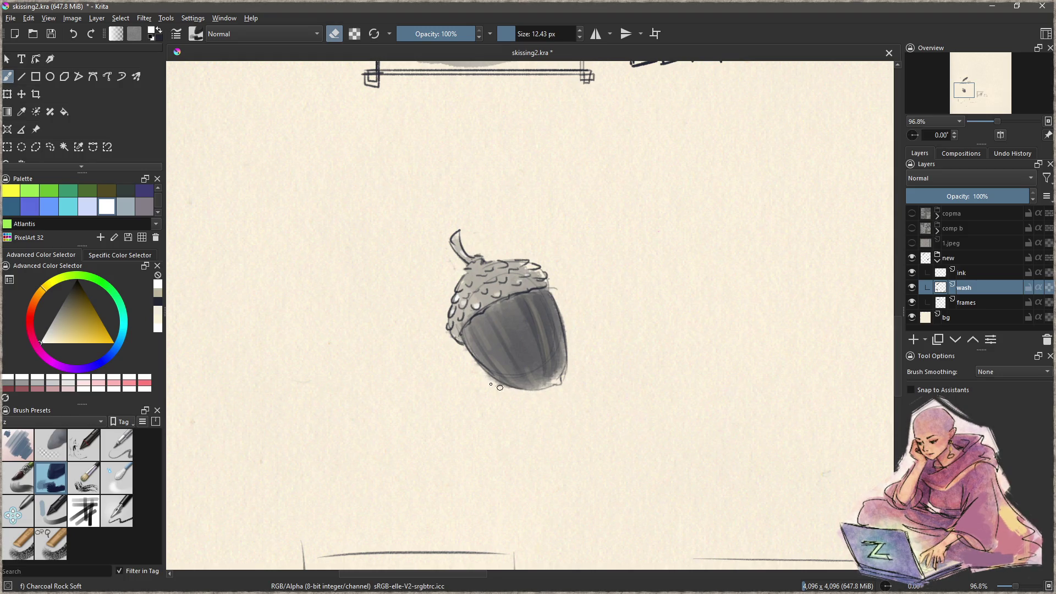
click(973, 274)
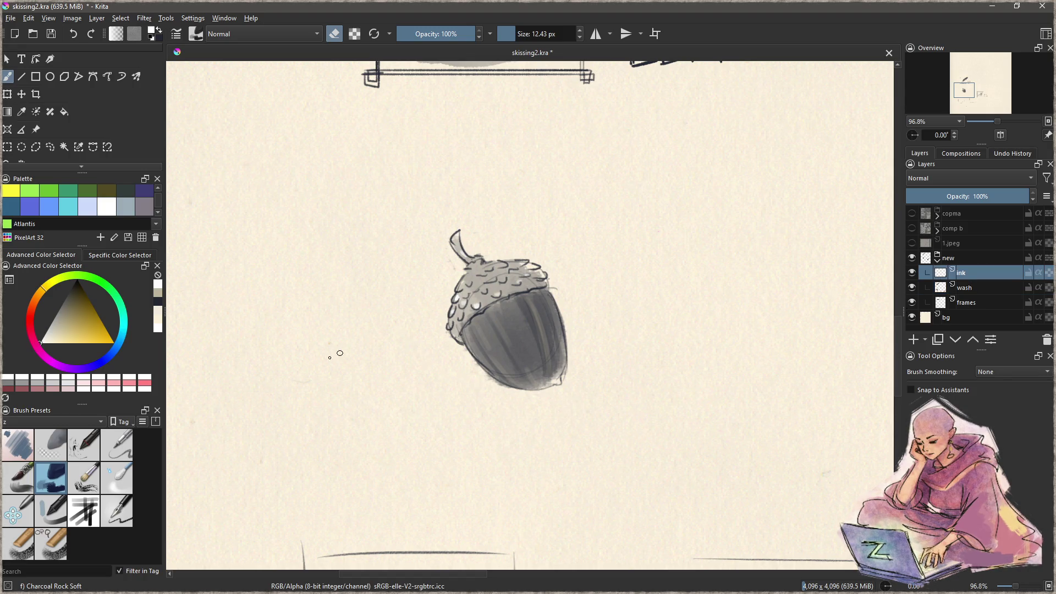
Step: On the frames layer, redraw the acorn panel's straight border lines and corner ticks
click(966, 302)
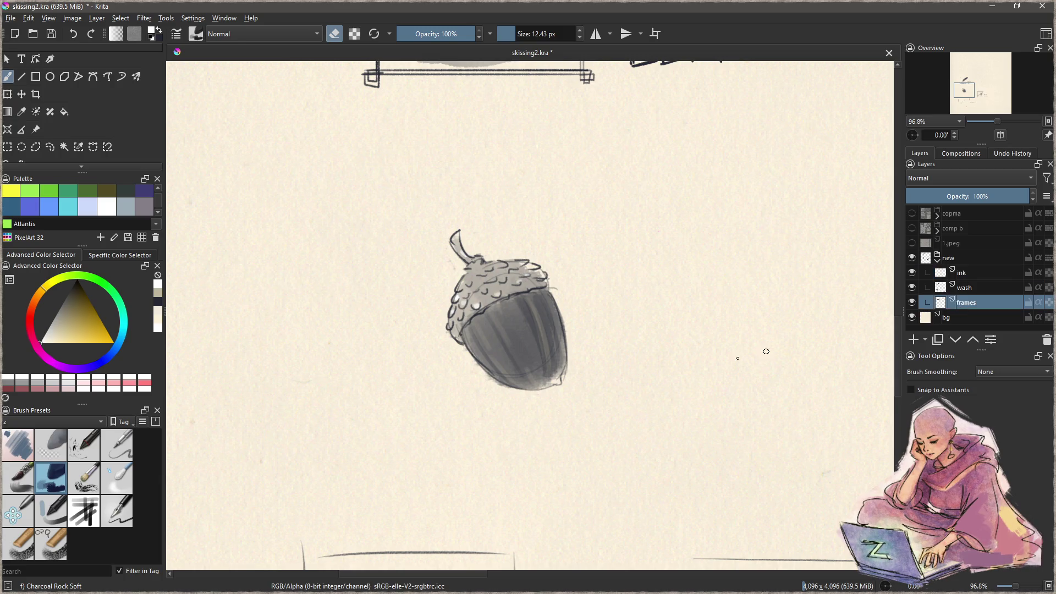
click(117, 510)
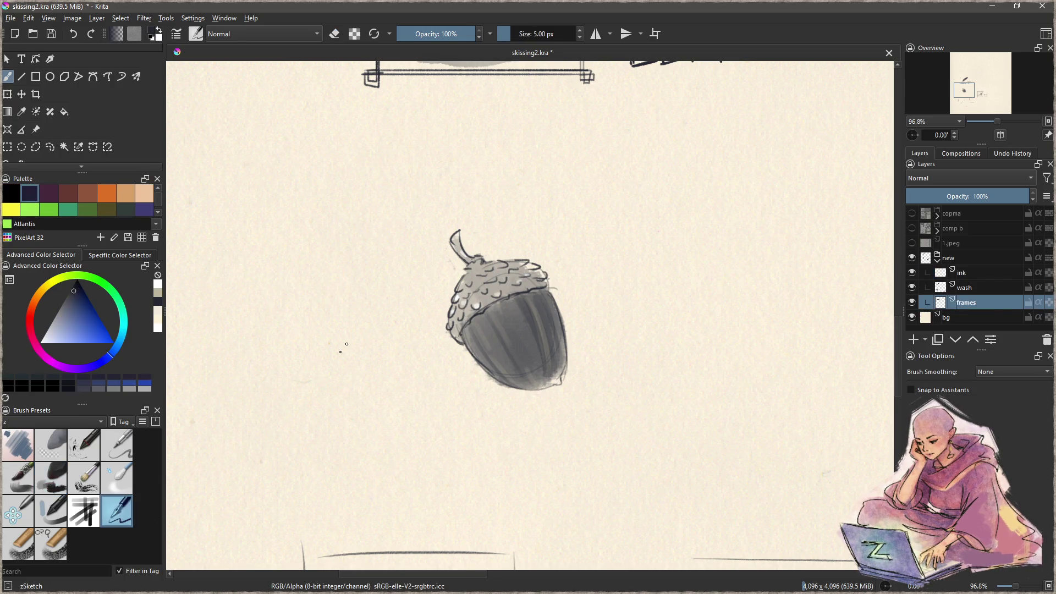
key(v)
mouse_move(377, 221)
mouse_down()
mouse_move(388, 419)
mouse_move(614, 418)
mouse_move(586, 203)
mouse_up()
key(ctrl+z)
mouse_move(369, 204)
mouse_down()
mouse_move(606, 204)
mouse_move(609, 431)
mouse_up()
mouse_move(588, 196)
mouse_down()
mouse_move(588, 429)
mouse_move(369, 417)
mouse_move(379, 197)
mouse_up()
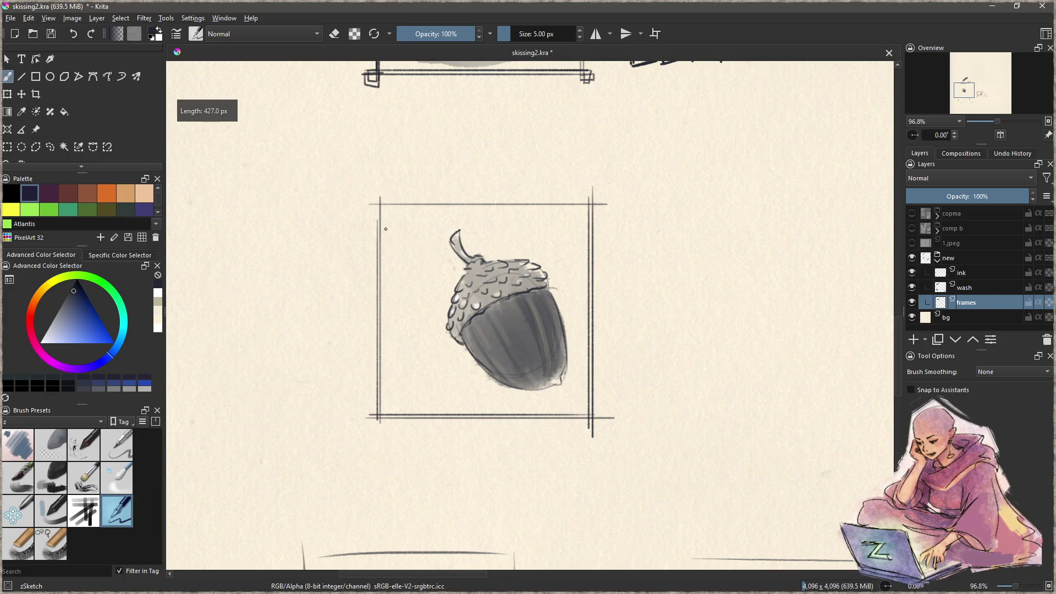
mouse_move(599, 208)
mouse_down()
mouse_move(374, 225)
mouse_move(377, 209)
mouse_up()
key(b)
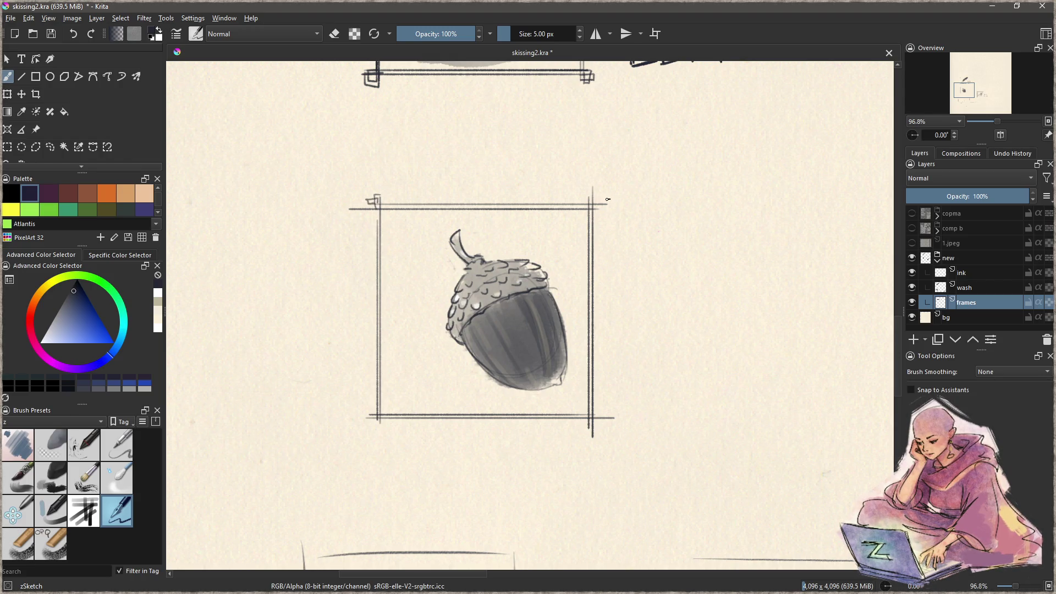
drag(589, 198, 594, 211)
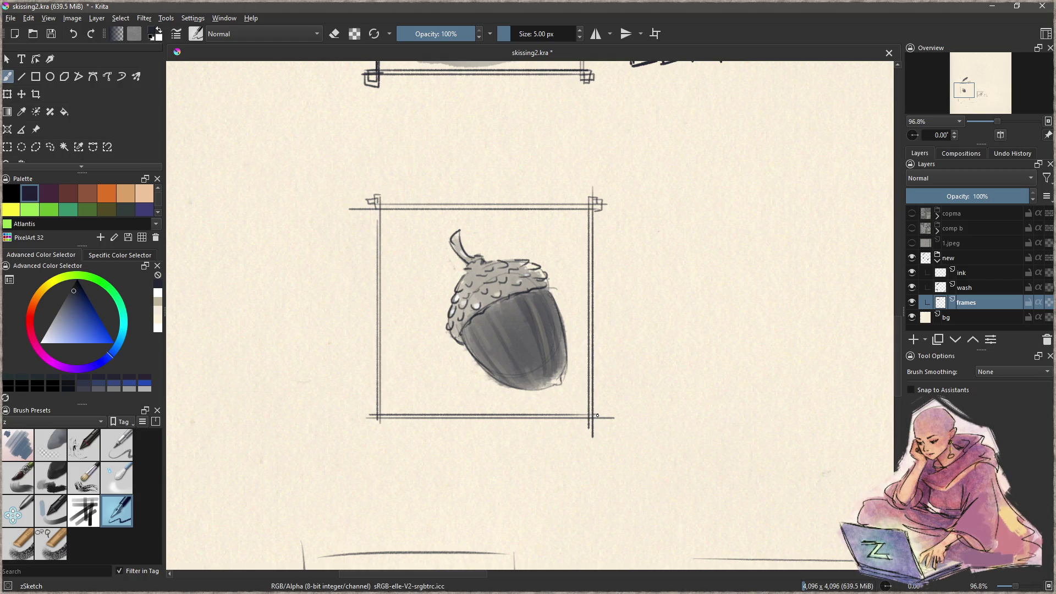
drag(587, 423, 599, 420)
key(ctrl+z)
drag(376, 415, 376, 424)
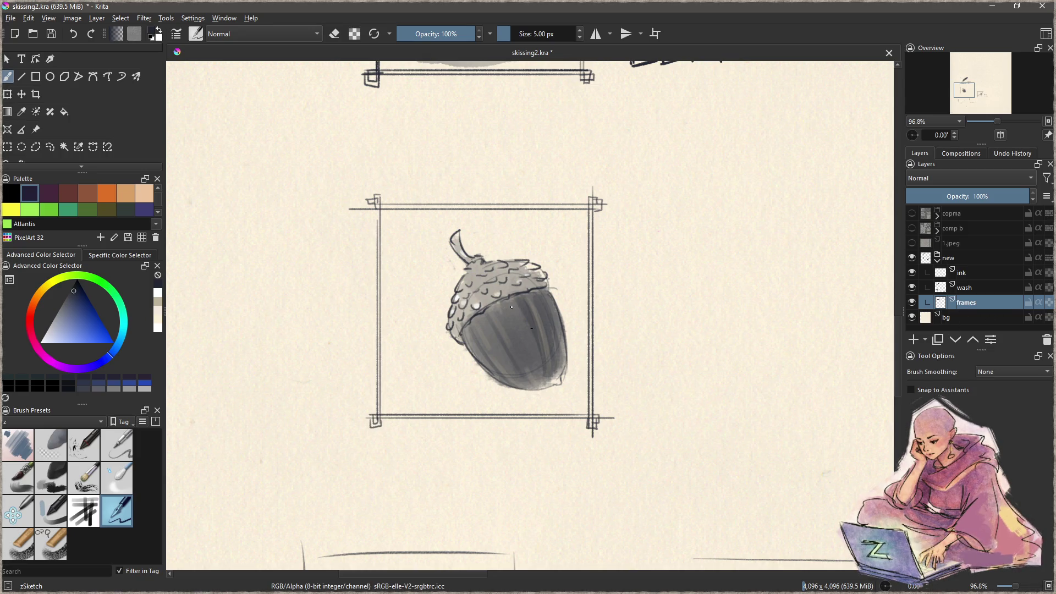
Step: Lasso the acorn frame lines, shift them slightly right, and deselect
key(ctrl+r)
drag(388, 160, 577, 160)
key(t)
mouse_move(529, 337)
mouse_down()
mouse_move(555, 337)
mouse_move(552, 347)
mouse_up()
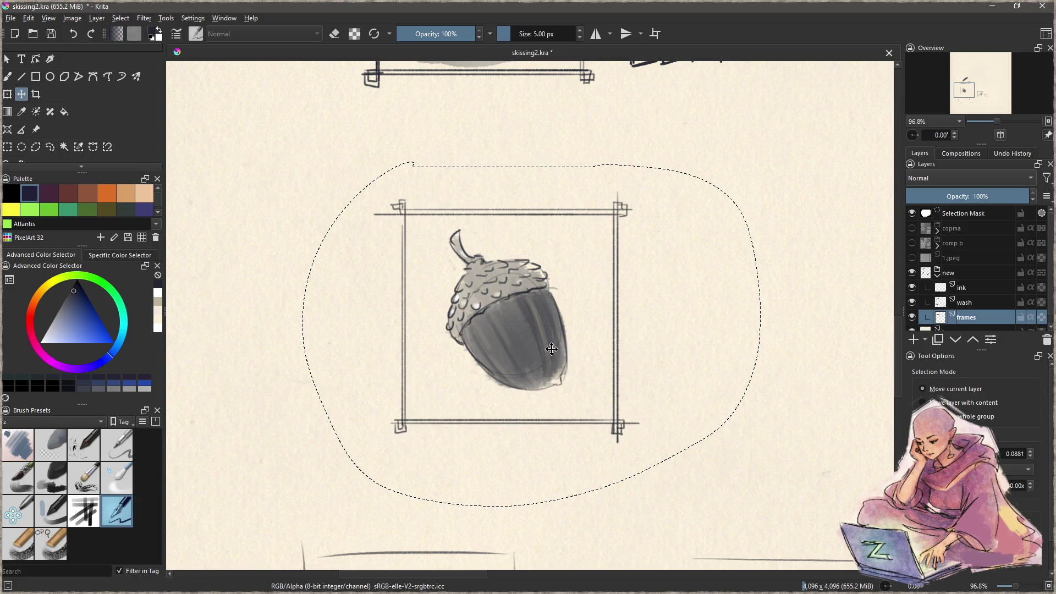
key(ctrl+shift+a)
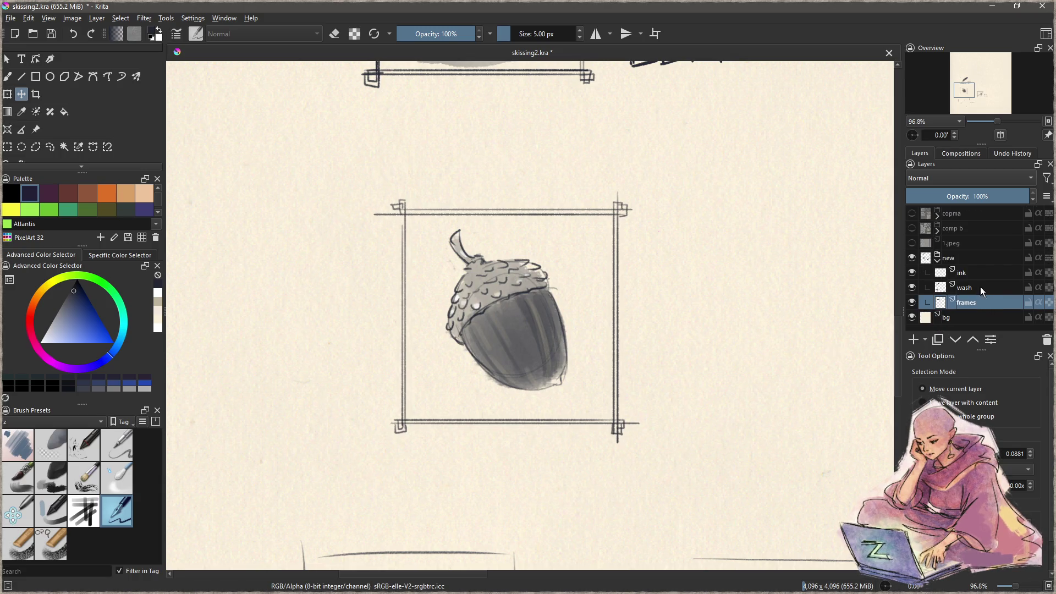
key(Page_Up)
Step: Paint a soft grey shadow under the acorn with a smaller Charcoal Rock Soft brush
key(b)
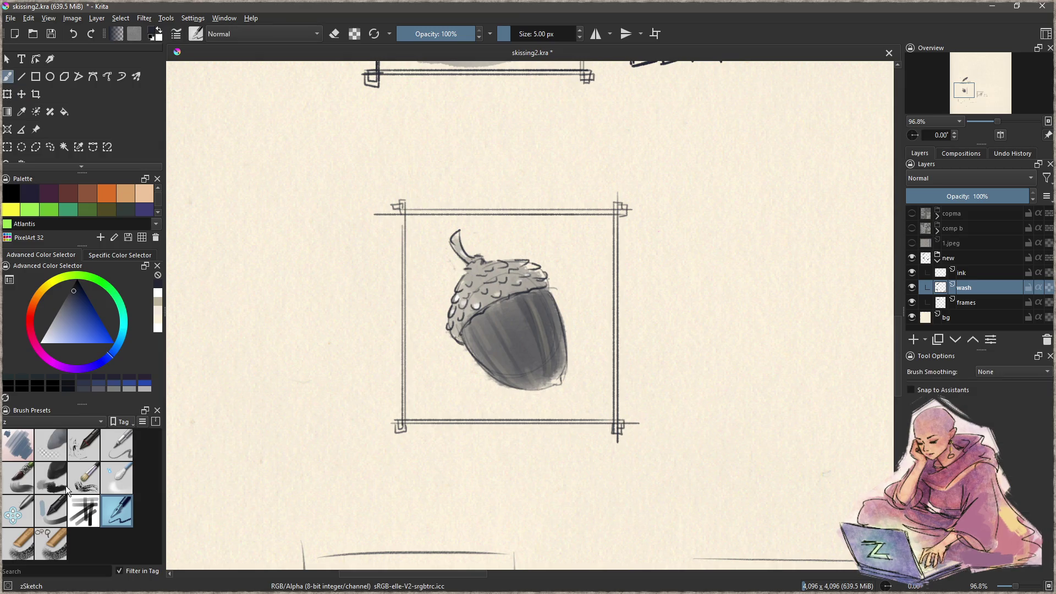
click(50, 477)
key(bracketleft)
key(bracketleft)
key(bracketleft)
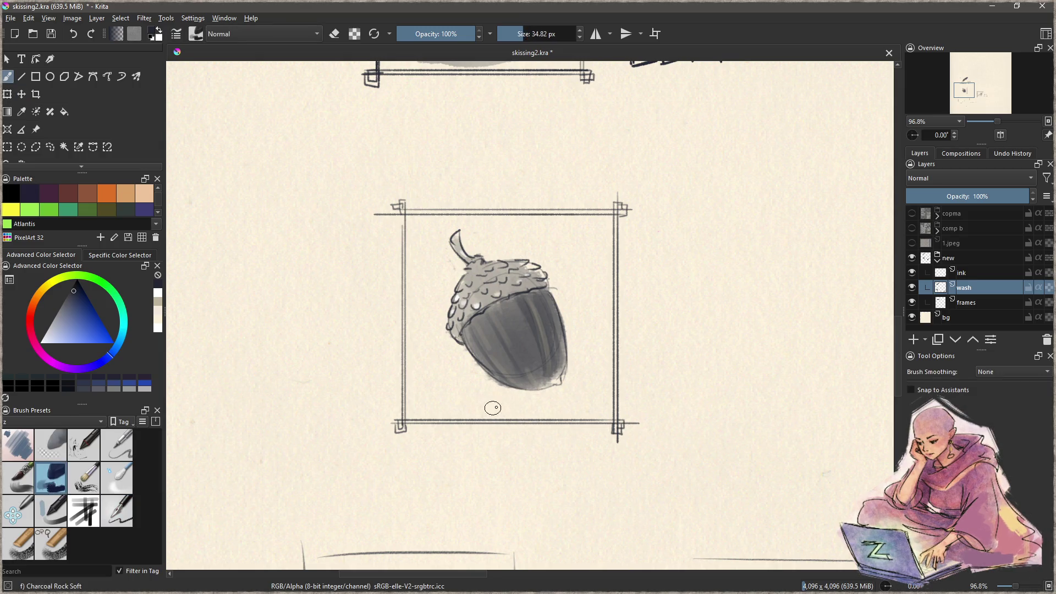
mouse_move(506, 396)
mouse_down()
mouse_move(467, 400)
mouse_move(550, 403)
mouse_move(484, 394)
mouse_move(567, 391)
mouse_move(457, 385)
mouse_move(566, 389)
mouse_move(449, 393)
mouse_move(566, 392)
mouse_move(462, 393)
mouse_up()
key(ctrl+z)
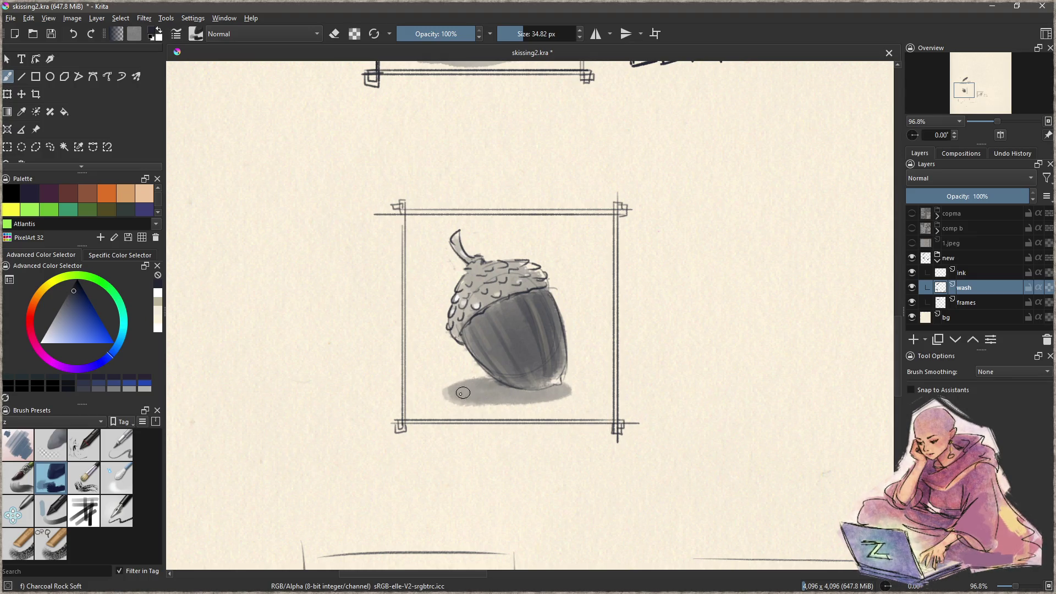
key(e)
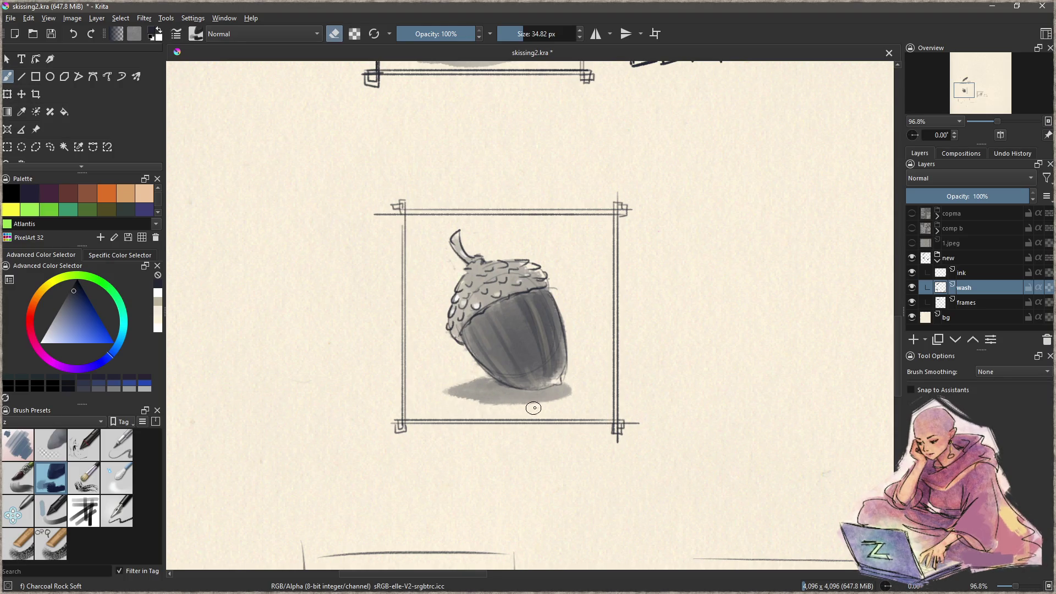
mouse_move(572, 399)
mouse_down()
mouse_move(501, 452)
mouse_move(530, 417)
mouse_move(542, 358)
mouse_move(563, 339)
mouse_up()
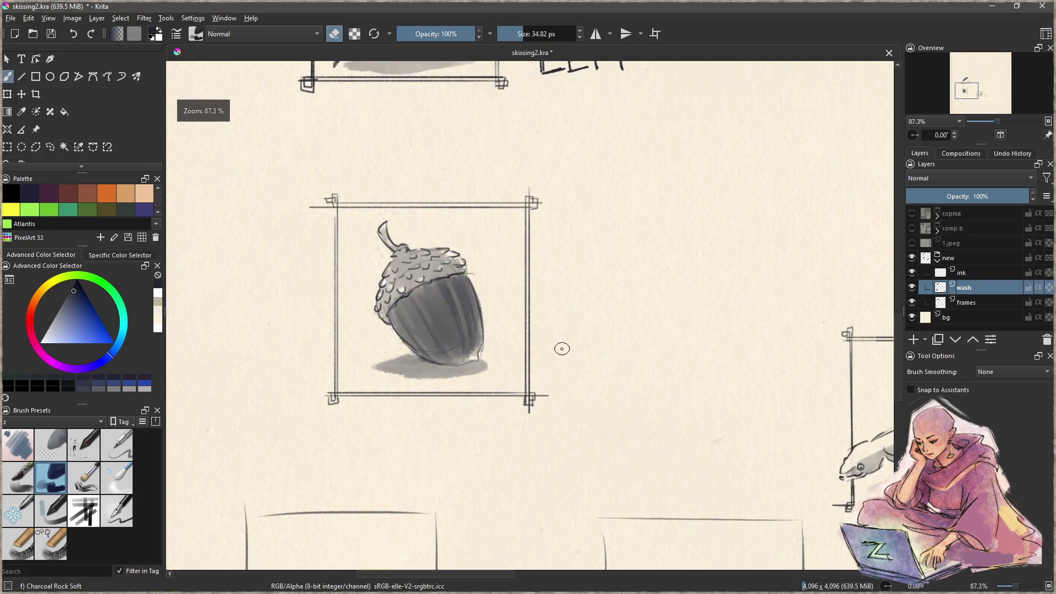
scroll(535, 372, up, 1)
mouse_move(533, 365)
mouse_down()
mouse_move(543, 347)
mouse_move(509, 361)
mouse_up()
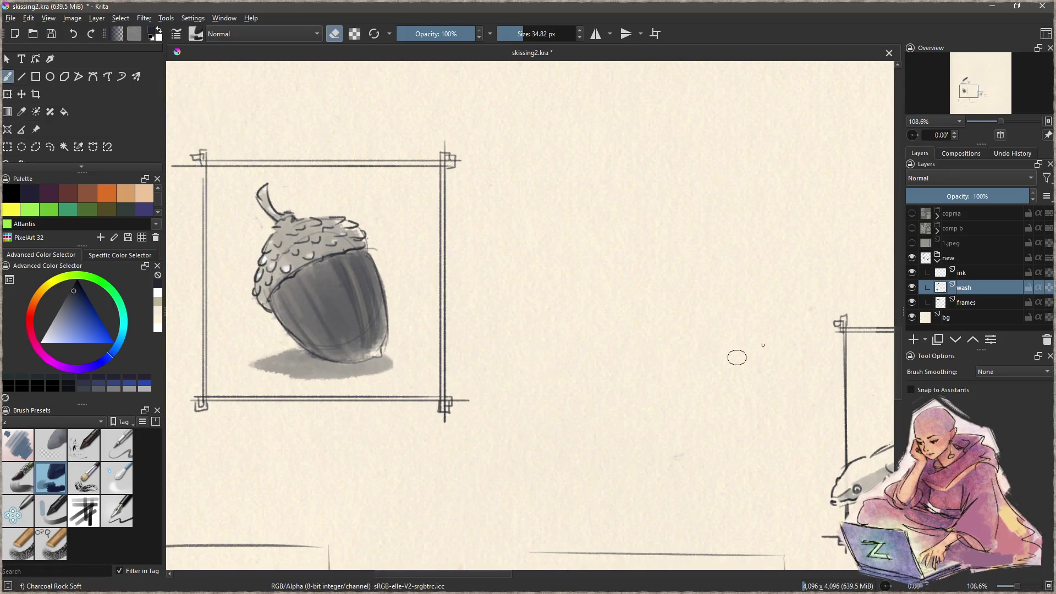
Step: Hand-letter 'Noko' on the ink layer with the zSketch pen beside the acorn frame
click(967, 273)
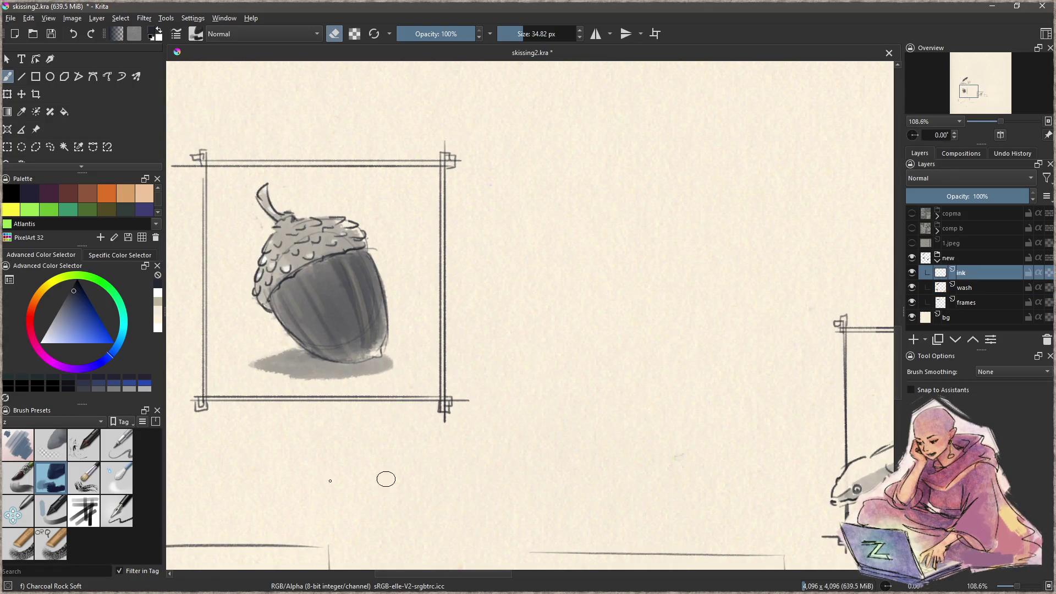
click(114, 498)
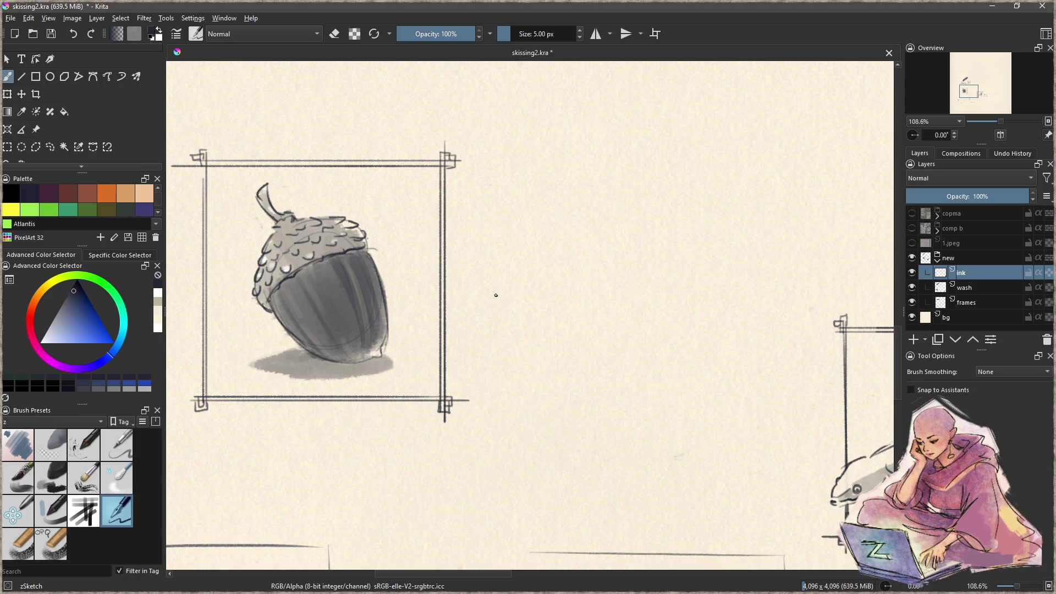
drag(495, 274, 496, 314)
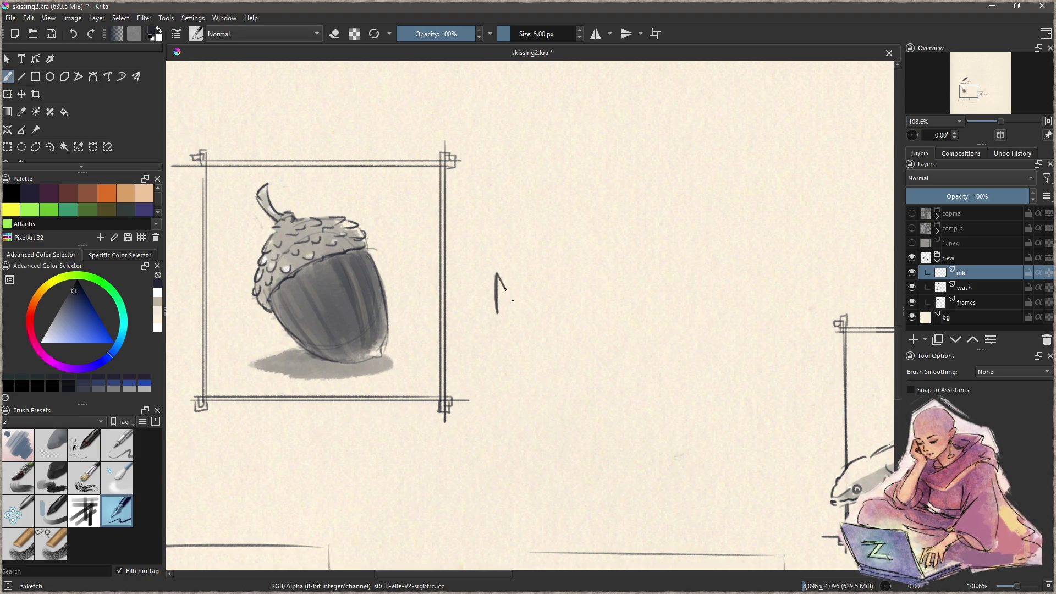
key(ctrl+z)
drag(493, 274, 493, 310)
mouse_move(492, 274)
mouse_down()
mouse_move(516, 310)
mouse_move(517, 272)
mouse_move(540, 294)
mouse_move(533, 301)
mouse_up()
key(ctrl+z)
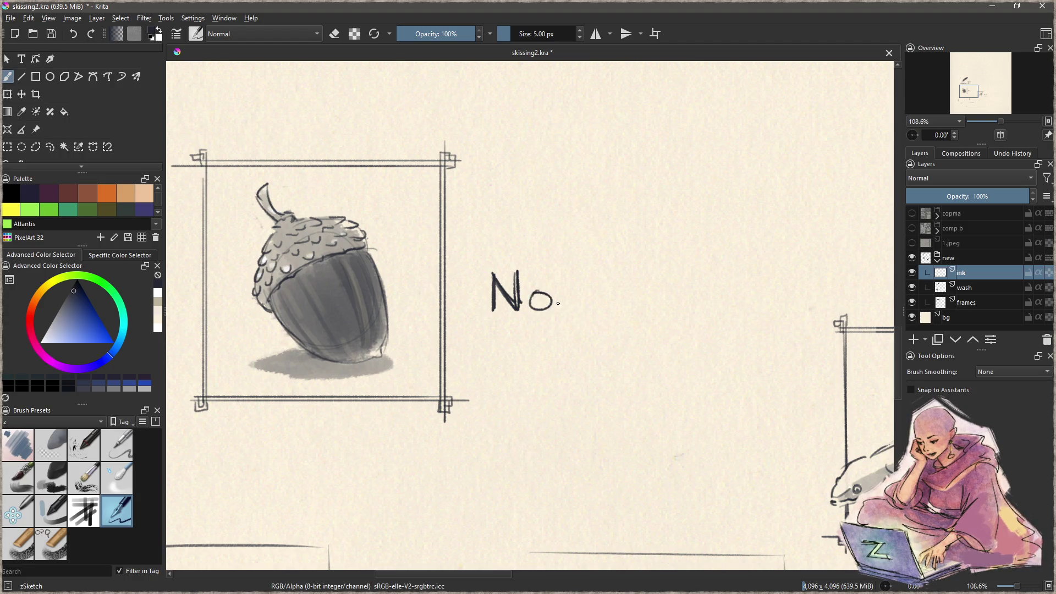
mouse_move(560, 285)
mouse_down()
mouse_move(561, 310)
mouse_move(579, 285)
mouse_move(582, 308)
mouse_move(597, 287)
mouse_move(582, 309)
mouse_move(539, 289)
mouse_up()
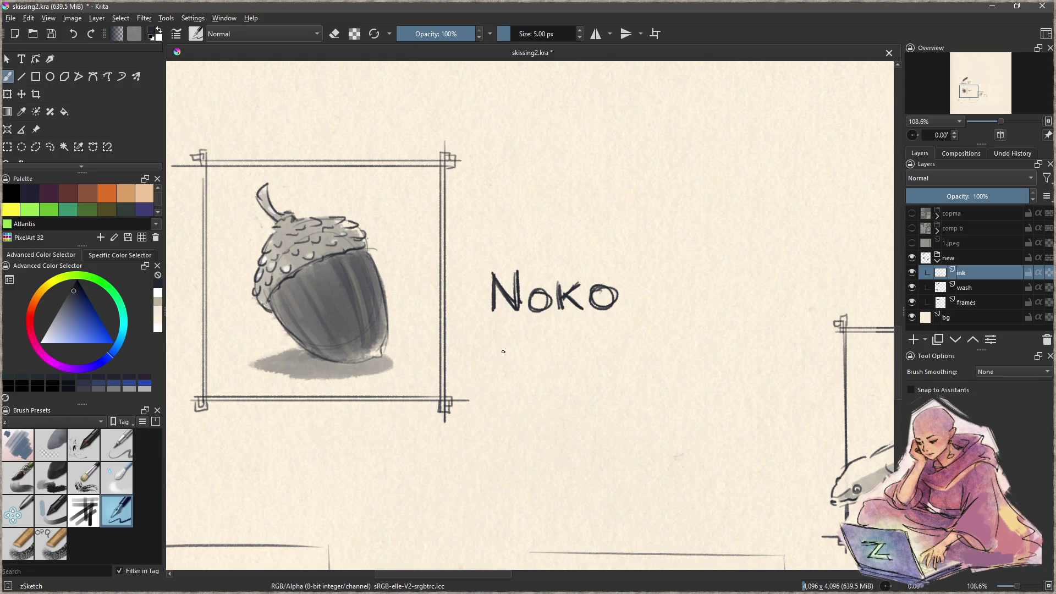
mouse_move(502, 350)
mouse_down()
mouse_move(510, 412)
mouse_move(535, 348)
mouse_up()
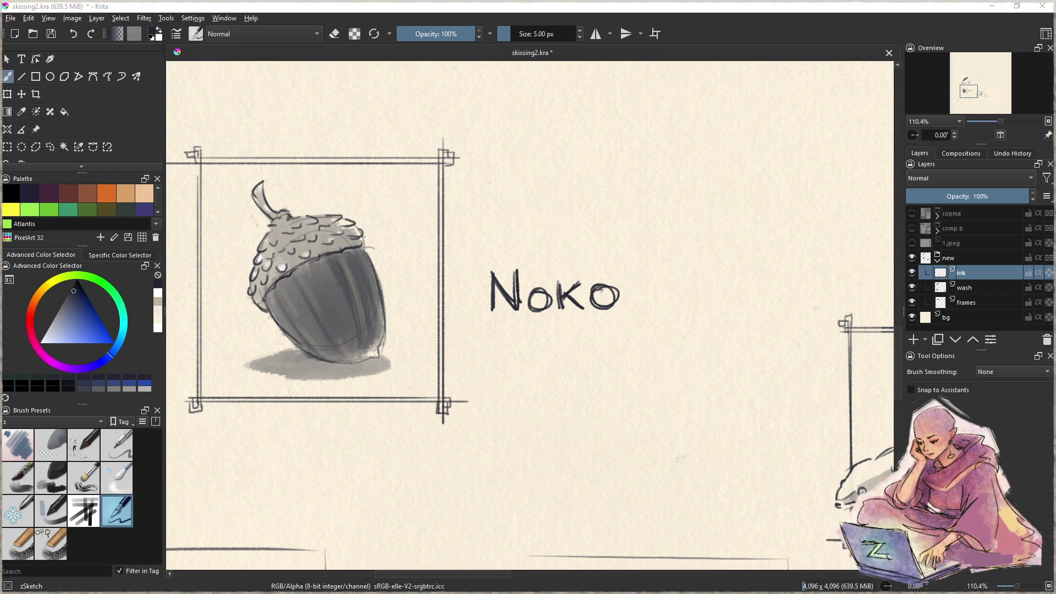
Step: Letter 'SMÅTT' beneath 'Noko', redrawing the misshapen S and M
mouse_move(507, 339)
mouse_down()
mouse_move(493, 370)
mouse_move(511, 338)
mouse_up()
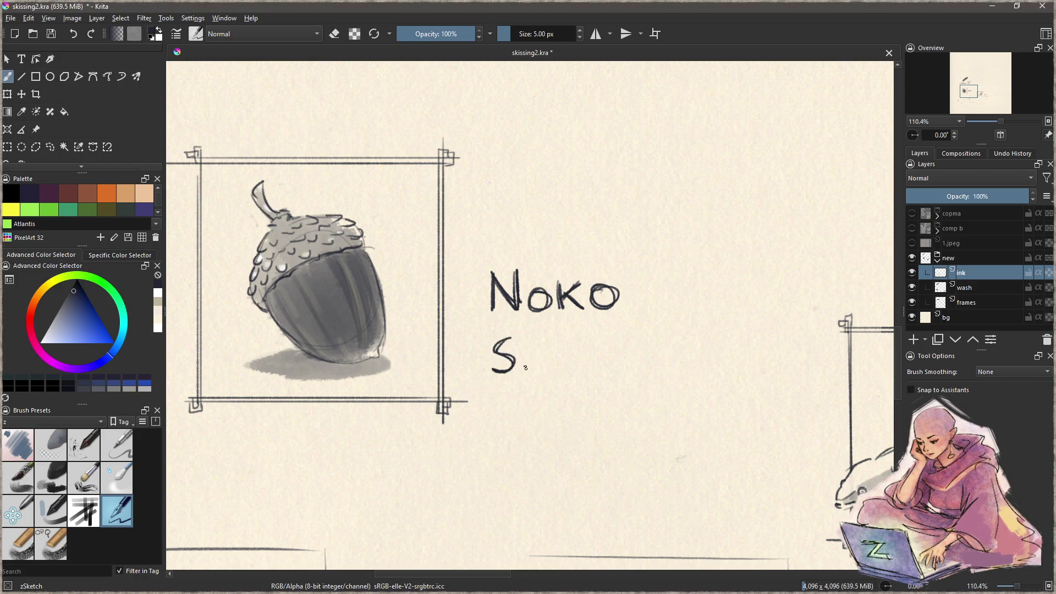
mouse_move(523, 354)
mouse_down()
mouse_move(523, 375)
mouse_move(548, 352)
mouse_move(551, 376)
mouse_up()
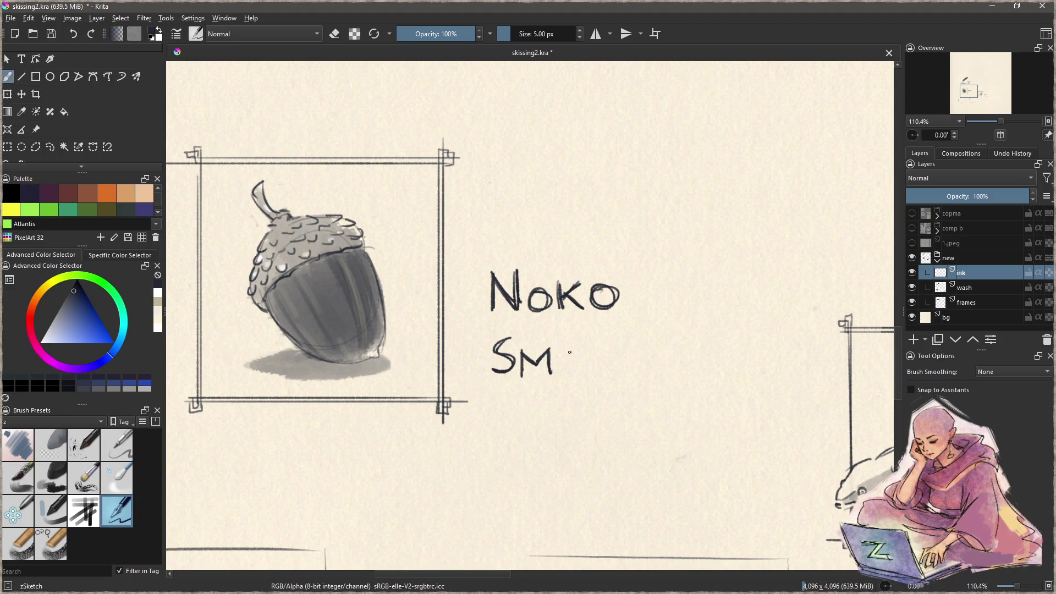
key(ctrl+z)
key(ctrl+z)
key(ctrl+z)
key(ctrl+z)
key(ctrl+z)
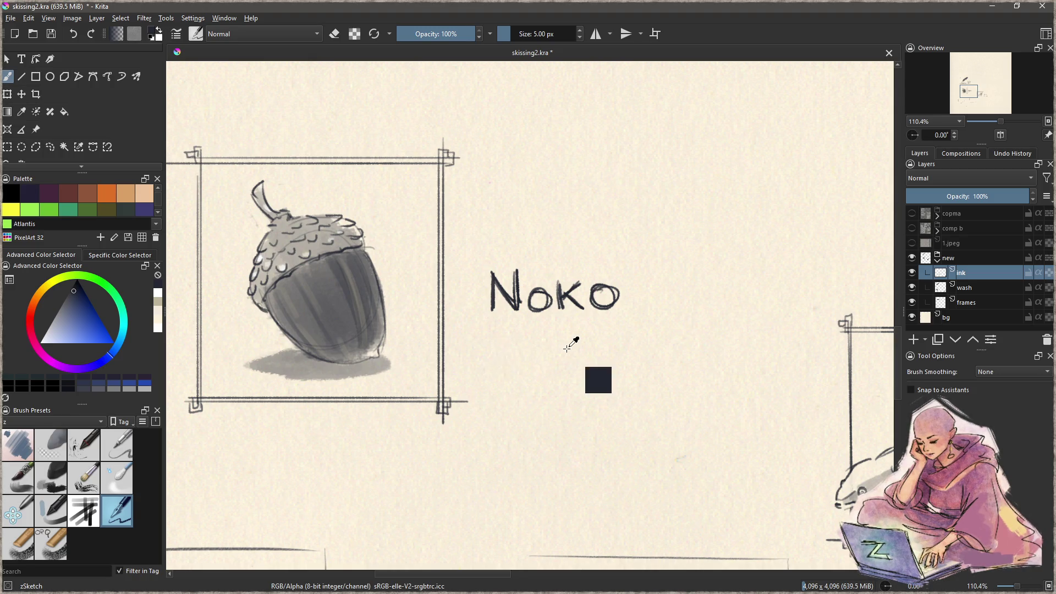
mouse_move(506, 346)
mouse_down()
mouse_move(489, 372)
mouse_move(505, 348)
mouse_move(543, 348)
mouse_move(545, 373)
mouse_move(570, 374)
mouse_up()
mouse_move(556, 368)
mouse_down()
mouse_move(569, 361)
mouse_move(562, 338)
mouse_move(582, 370)
mouse_move(593, 348)
mouse_move(607, 368)
mouse_move(621, 346)
mouse_up()
drag(606, 358, 607, 369)
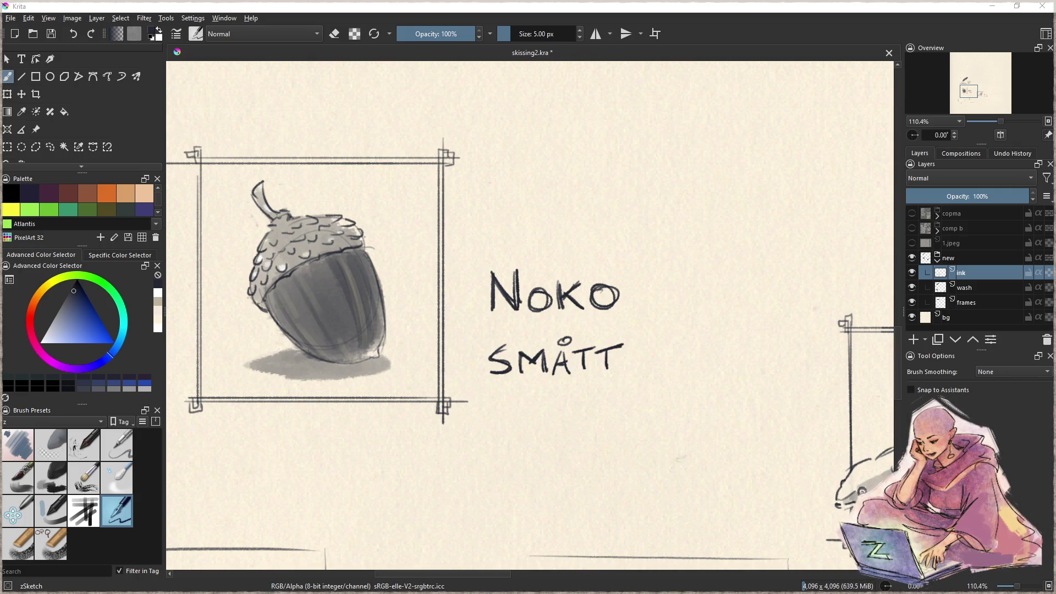
Step: Zoom out and pan to show the feather, acorn and eel panels together
scroll(250, 260, down, 5)
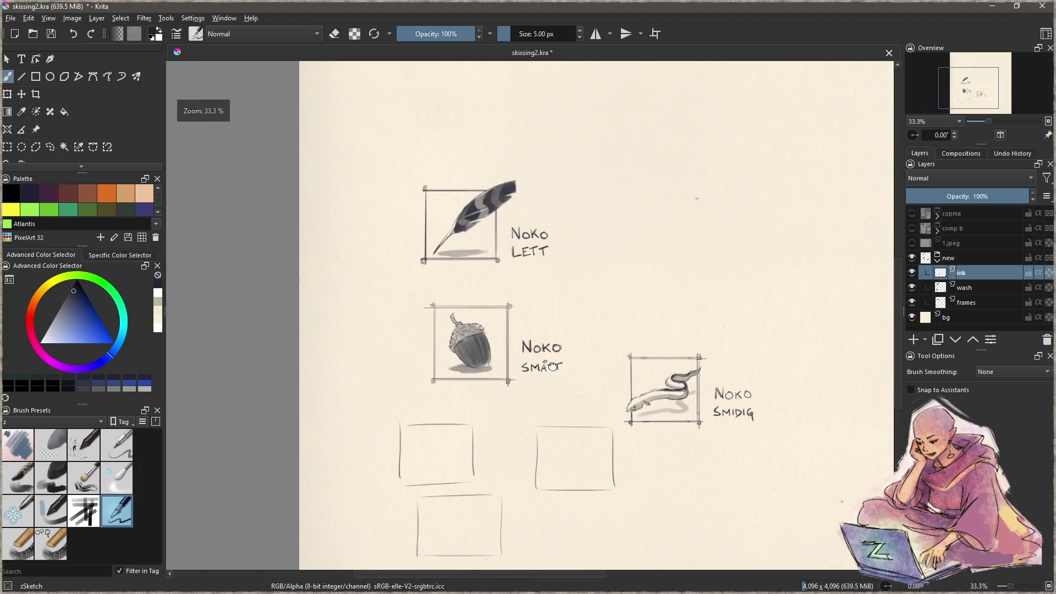
scroll(510, 113, up, 2)
drag(511, 114, 439, 141)
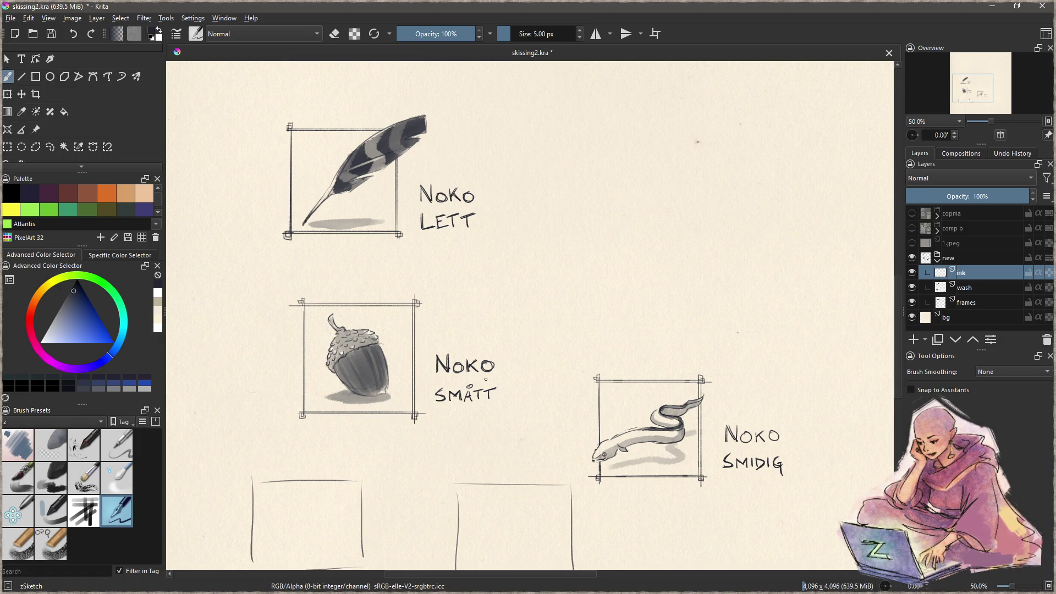
drag(470, 401, 435, 356)
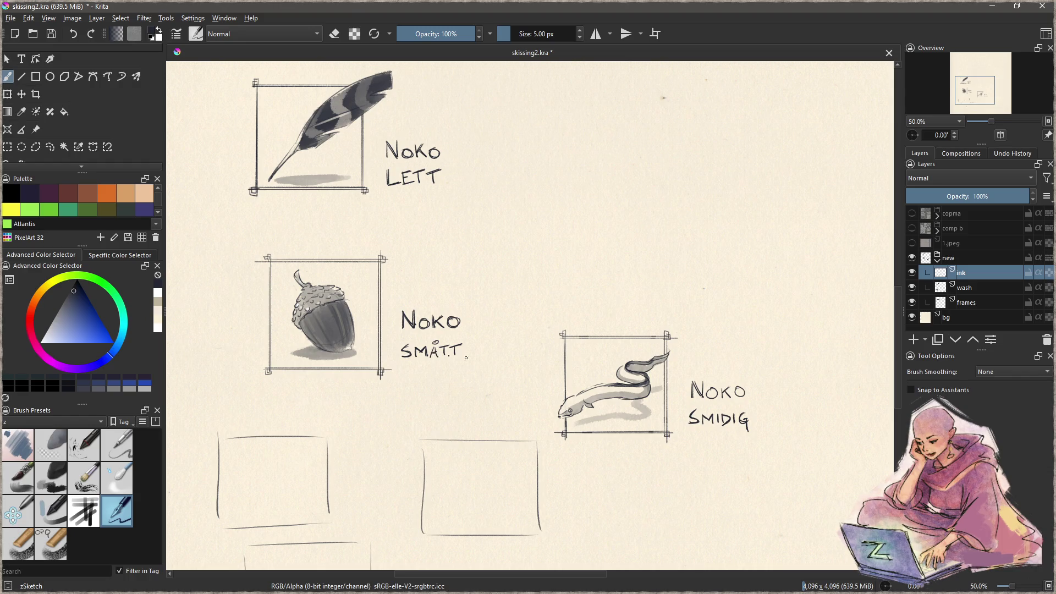